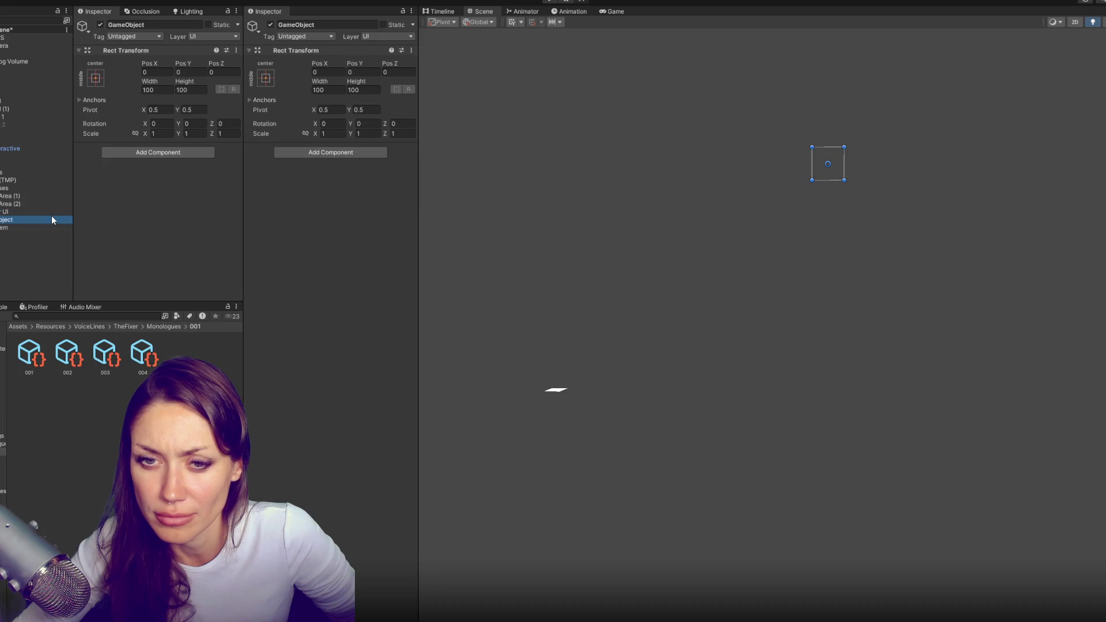
Remove the empty GameObject and stretch Responses to fill the whole canvas
click(45, 189)
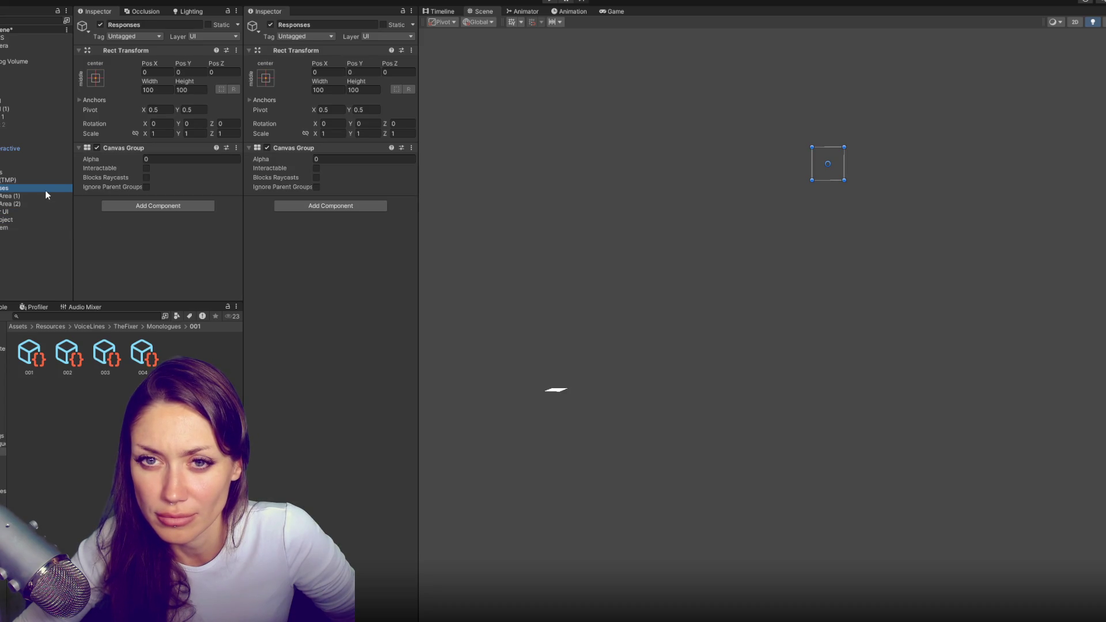
key(ctrl+z)
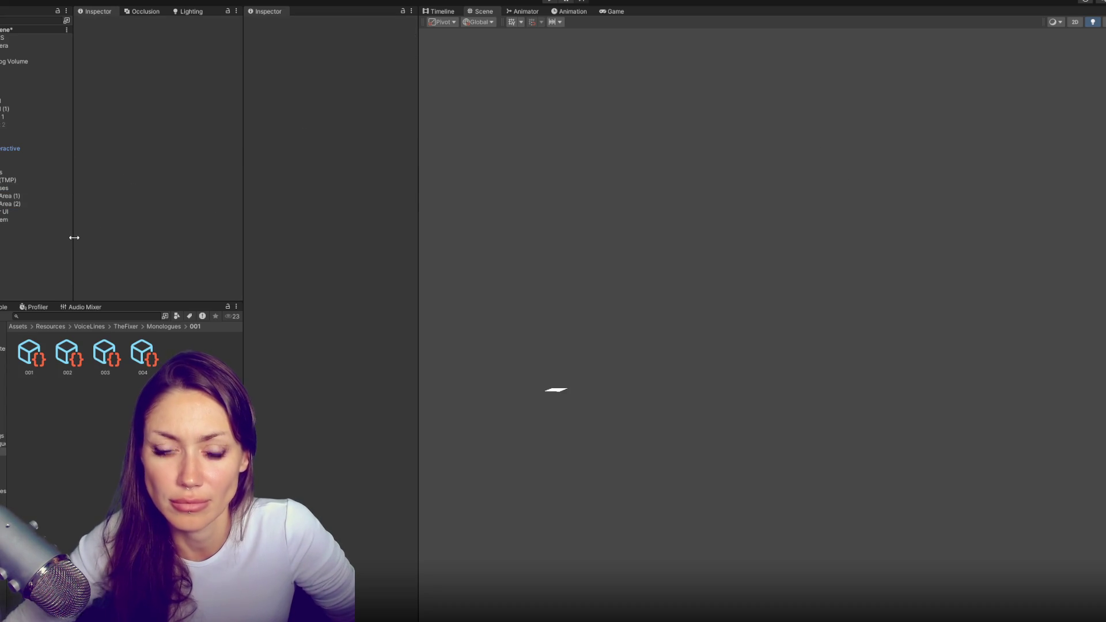
key(ctrl+z)
key(ctrl+z)
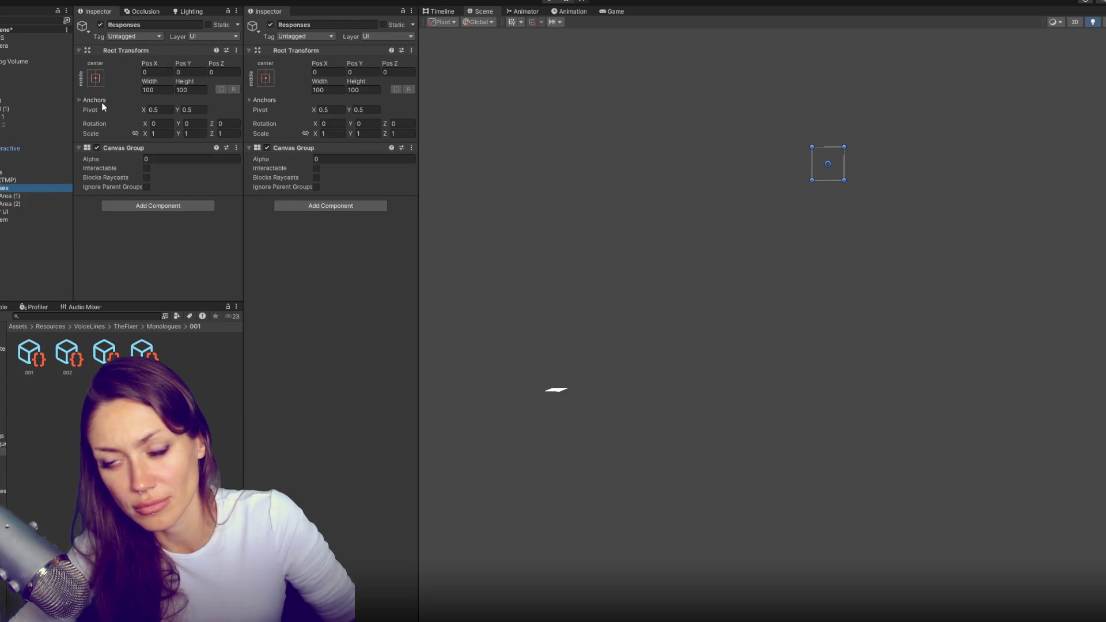
click(95, 78)
alt+click(201, 227)
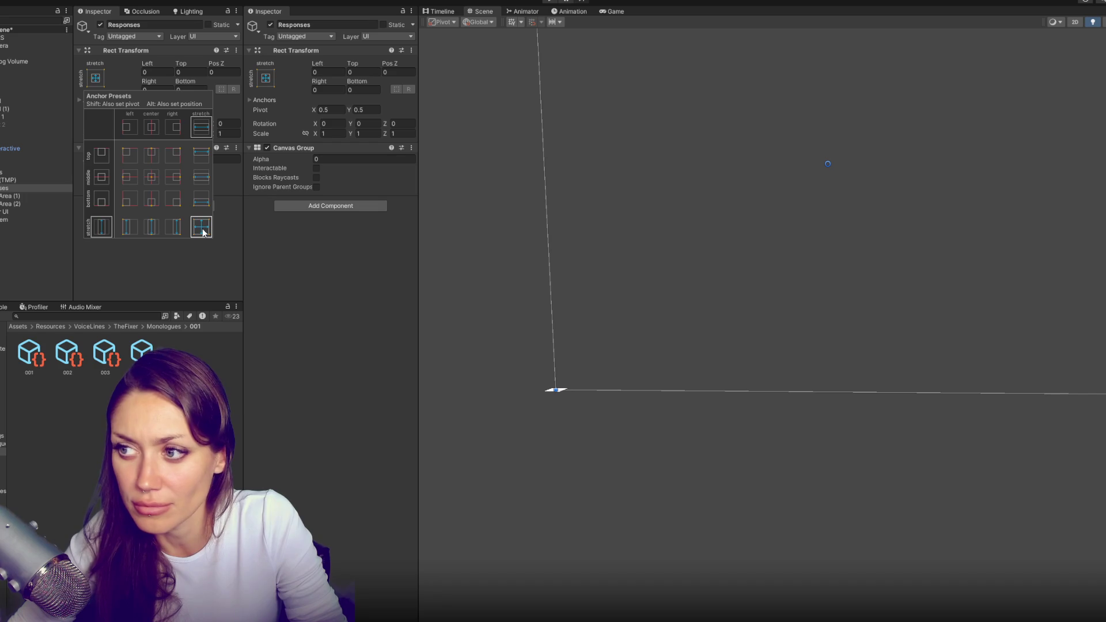
Inspect the Responses opacity and the two Text Areas, and set Subtitles' Canvas Group alpha to 1
click(35, 196)
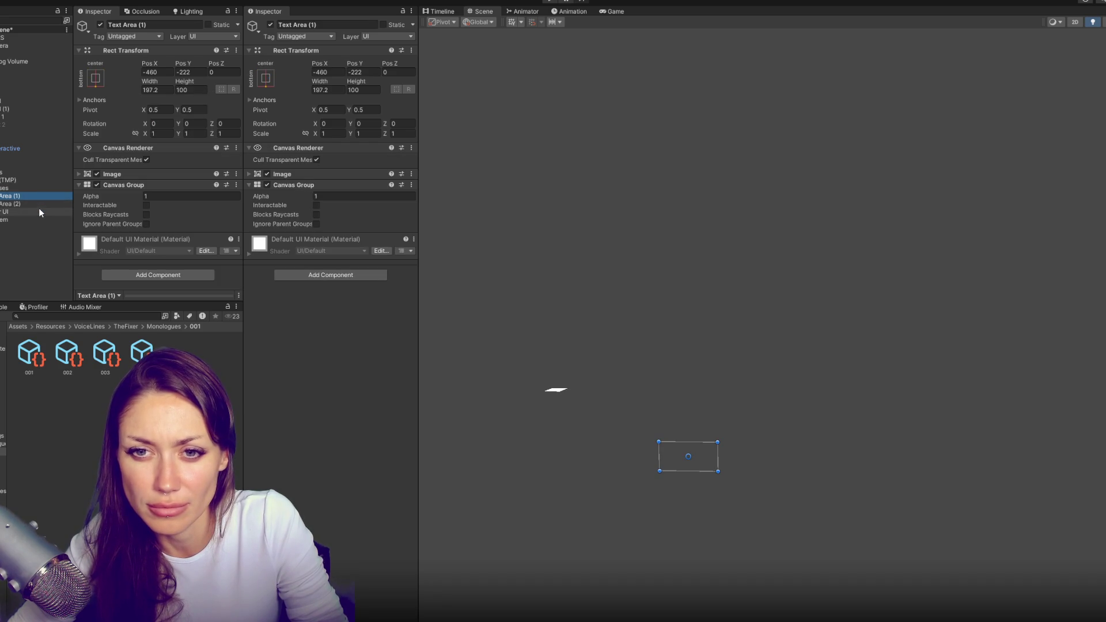
click(38, 188)
click(154, 160)
scroll(827, 235, down, 3)
click(49, 197)
shift+click(46, 204)
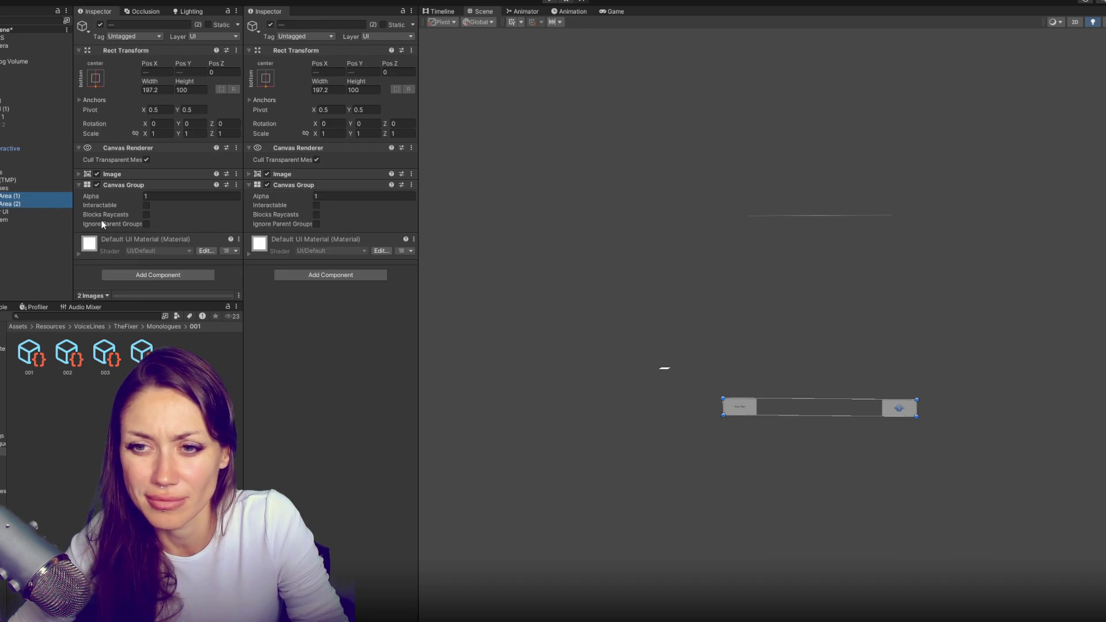
click(46, 174)
click(145, 195)
text(1)
Move Text Area (1) and Text Area (2) up above the subtitle bar
click(43, 189)
click(39, 195)
shift+click(40, 203)
key(w)
drag(900, 373, 927, 239)
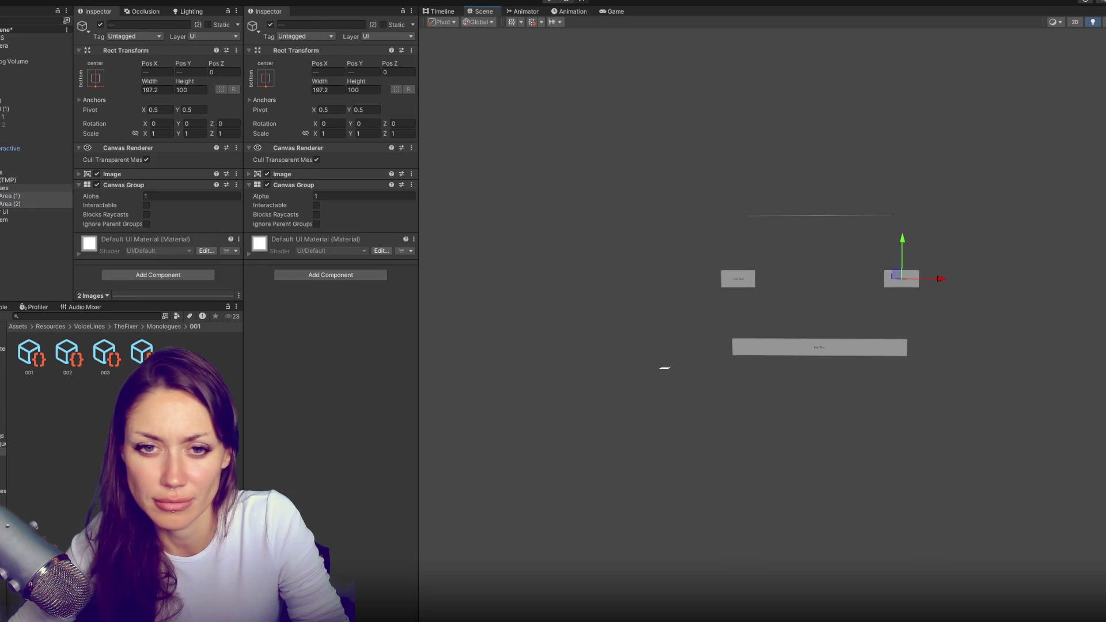
Set the Canvas Group alpha of Responses and Subtitles to 0
click(6, 188)
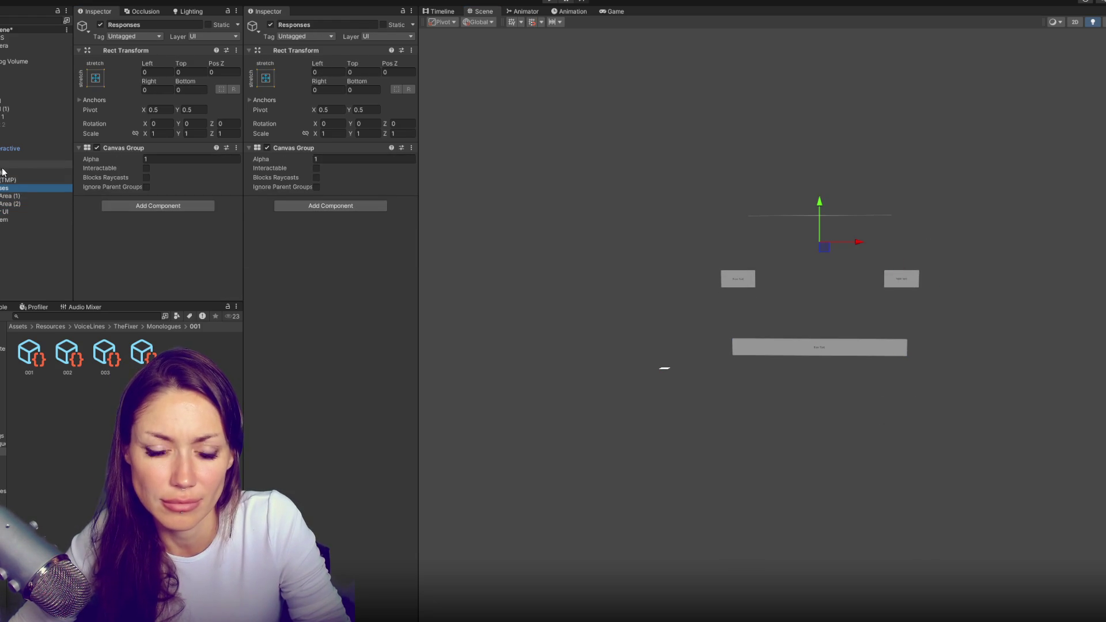
click(175, 159)
text(0)
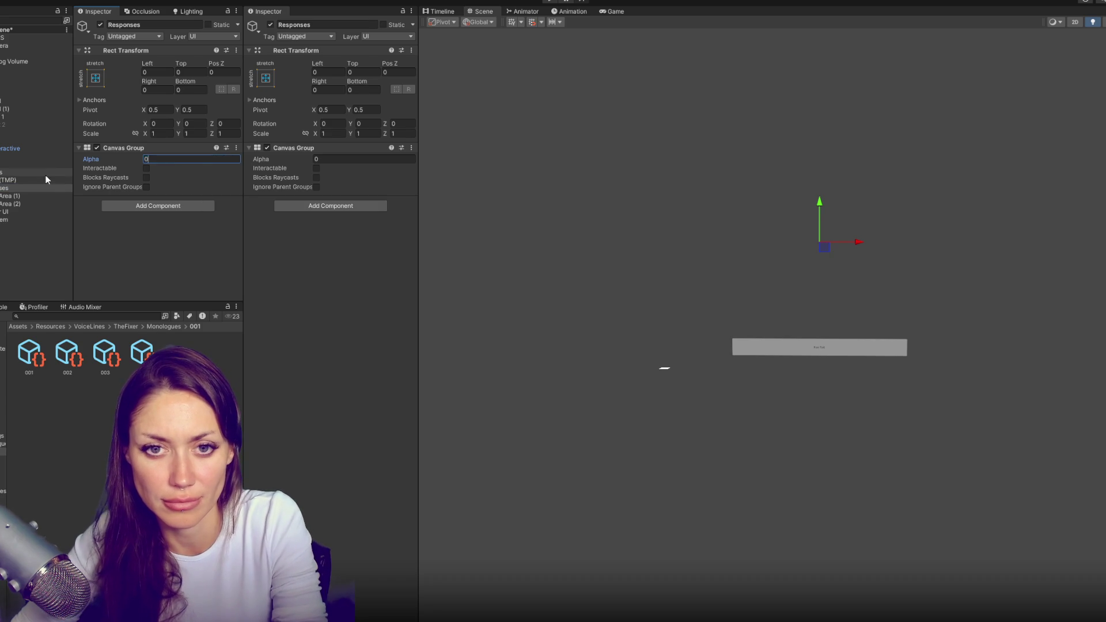
click(51, 173)
click(161, 196)
text(0)
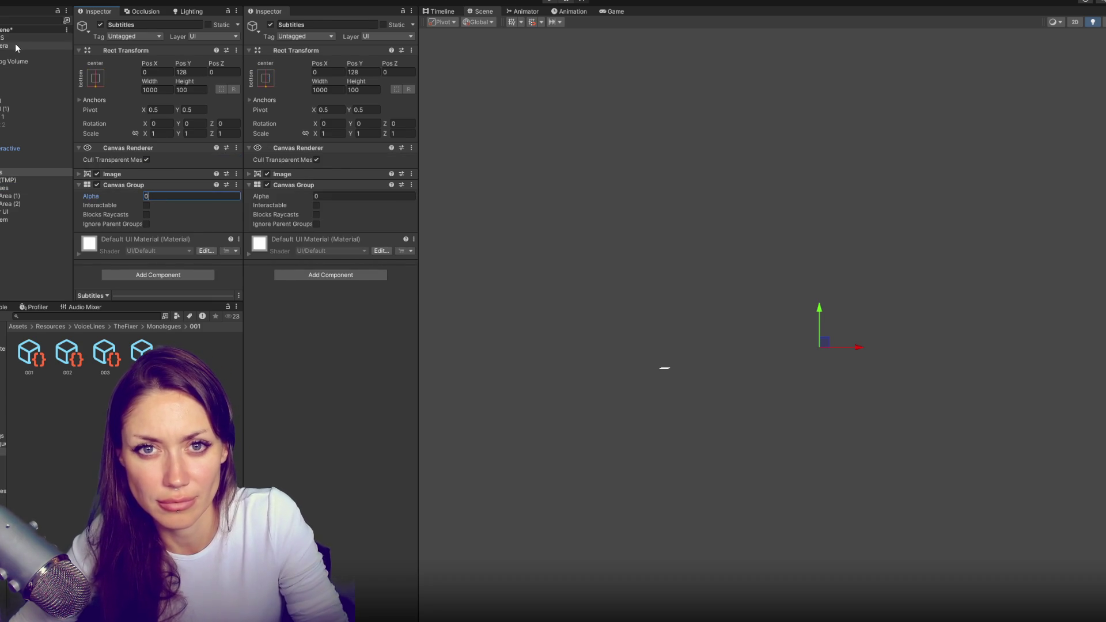
click(15, 38)
scroll(129, 100, down, 1)
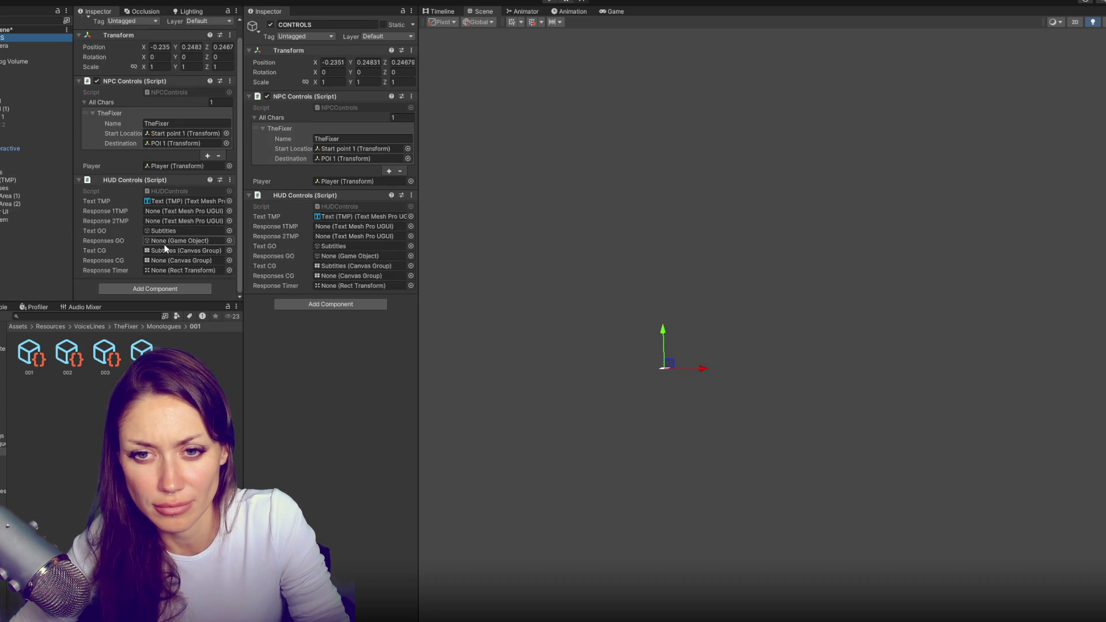
Assign Responses as HUD Controls' responses game object
mouse_move(3, 188)
mouse_down()
mouse_move(155, 256)
mouse_move(182, 240)
mouse_up()
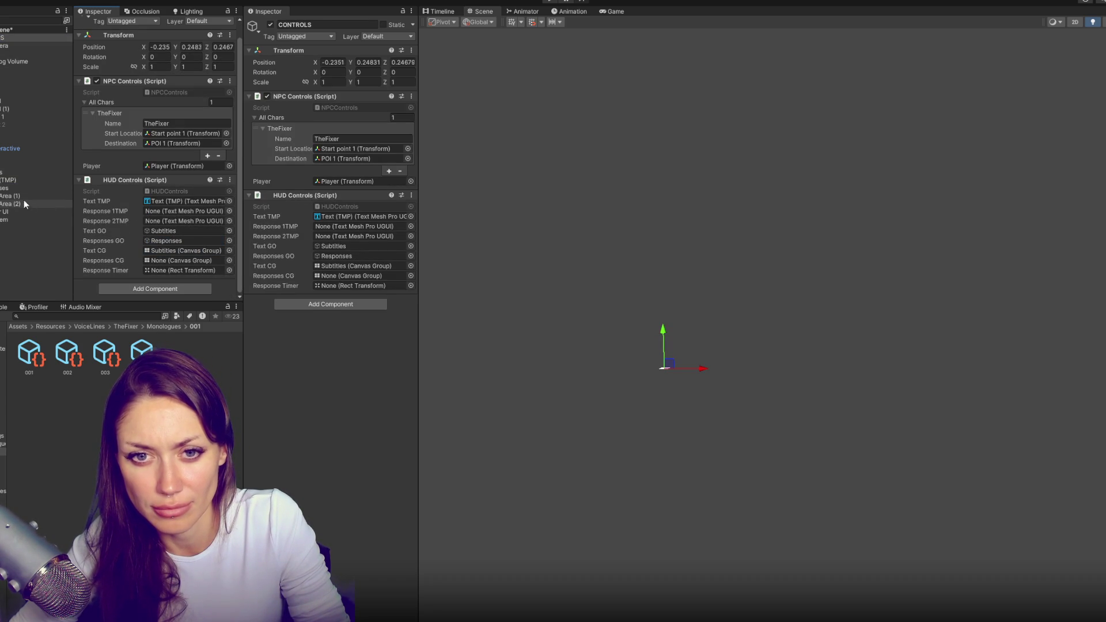
drag(10, 199, 173, 261)
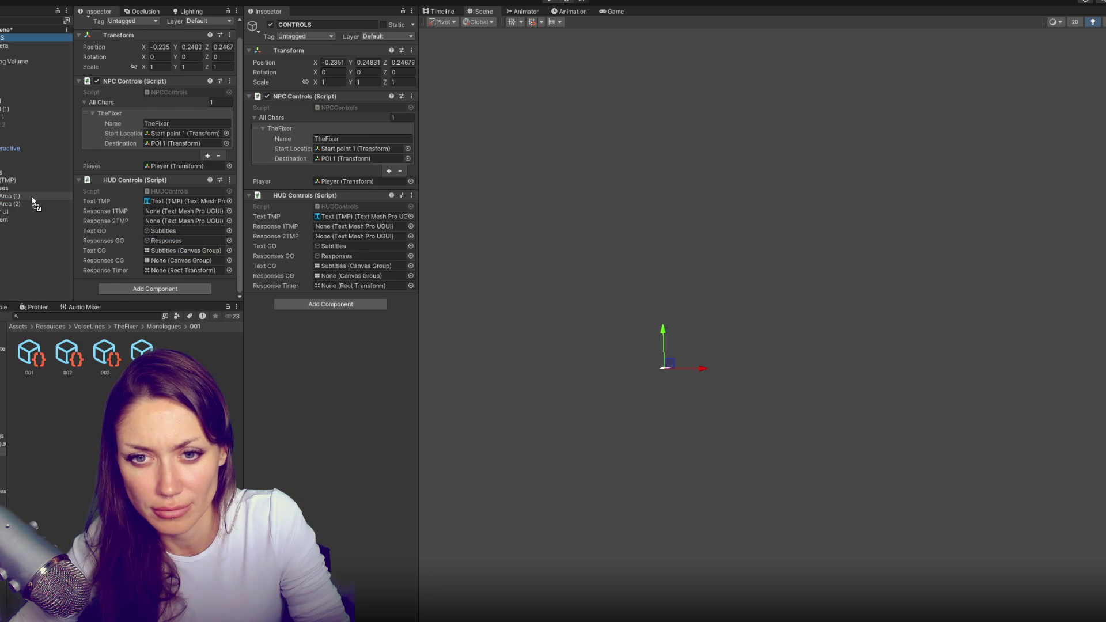
click(33, 198)
click(15, 38)
scroll(174, 199, down, 1)
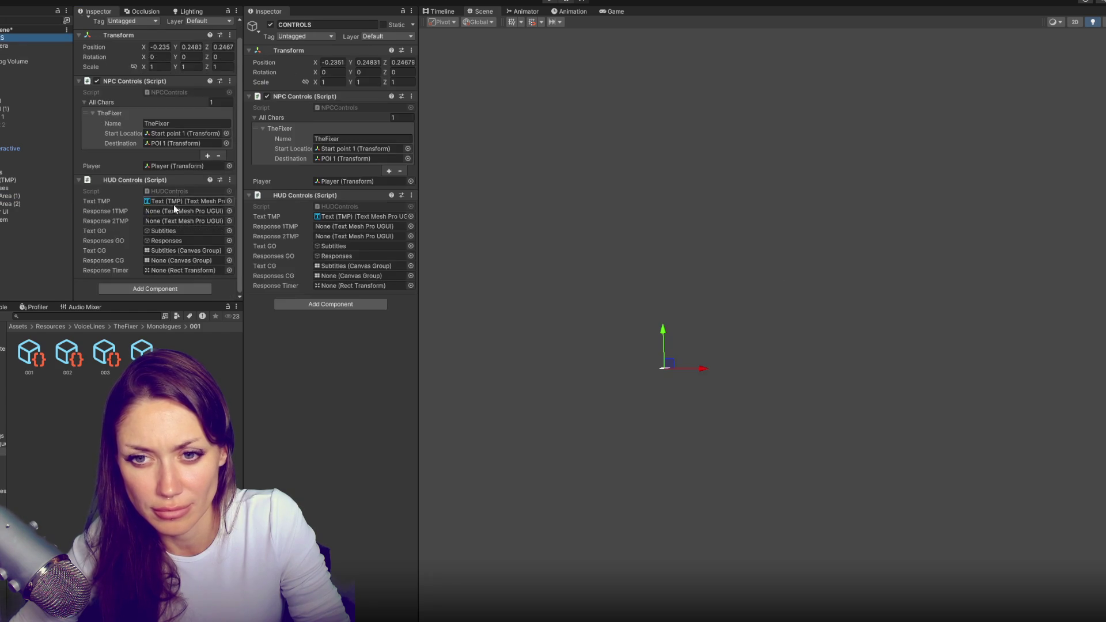
Assign both response Text (TMP) objects, the Responses canvas group and Timer UI, then save the scene
click(1, 195)
click(1, 211)
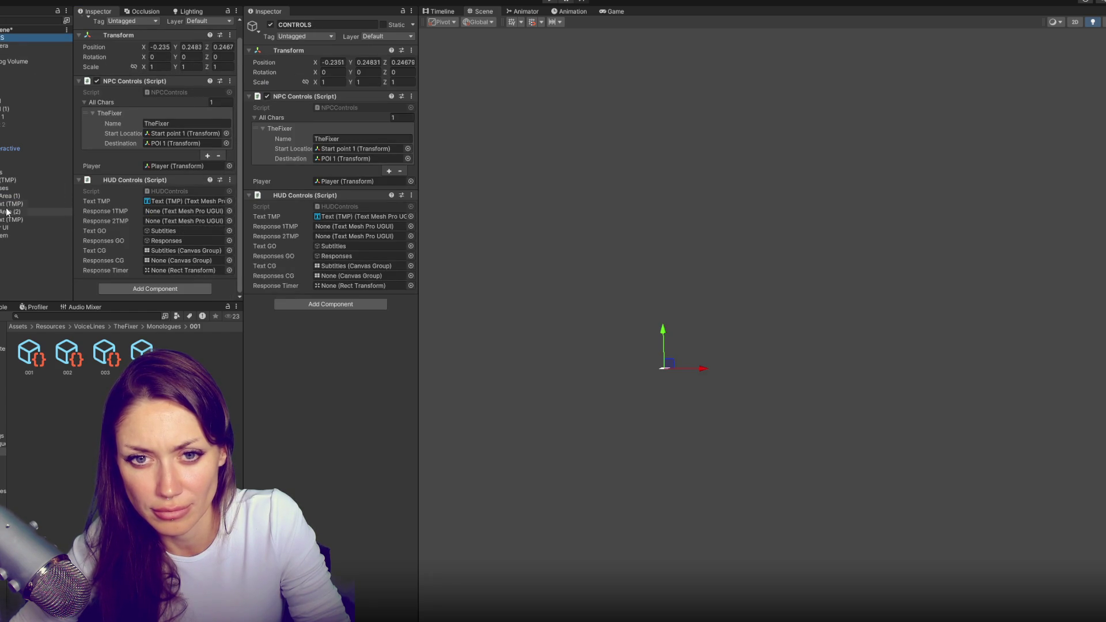
mouse_move(14, 205)
mouse_down()
mouse_move(158, 230)
mouse_move(185, 217)
mouse_move(33, 227)
mouse_move(172, 222)
mouse_up()
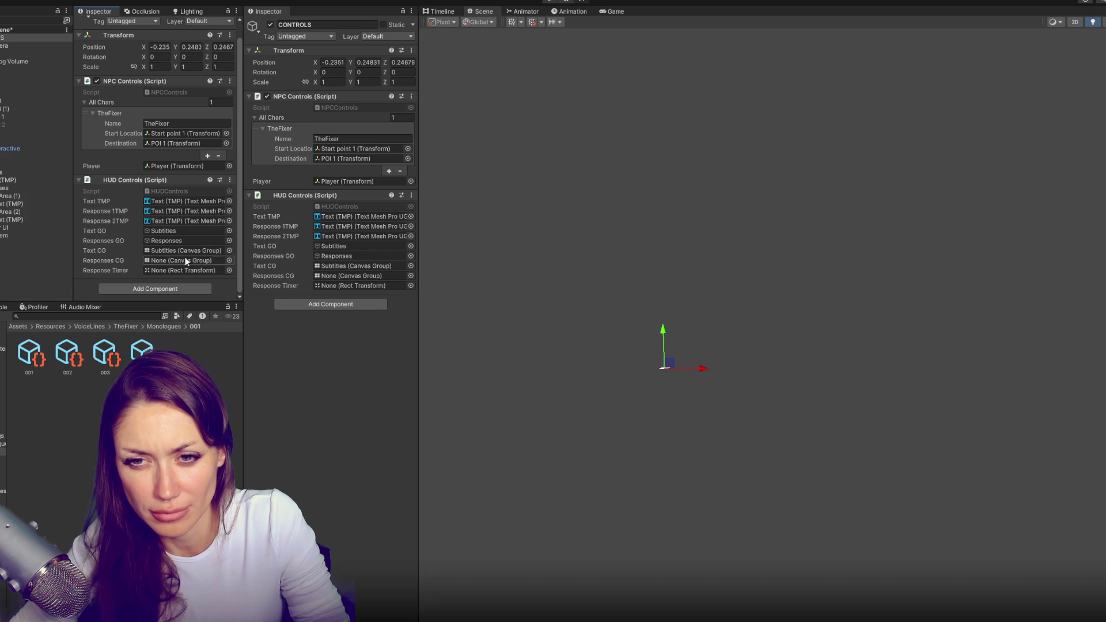
drag(11, 188, 178, 260)
click(2, 228)
drag(2, 231, 197, 270)
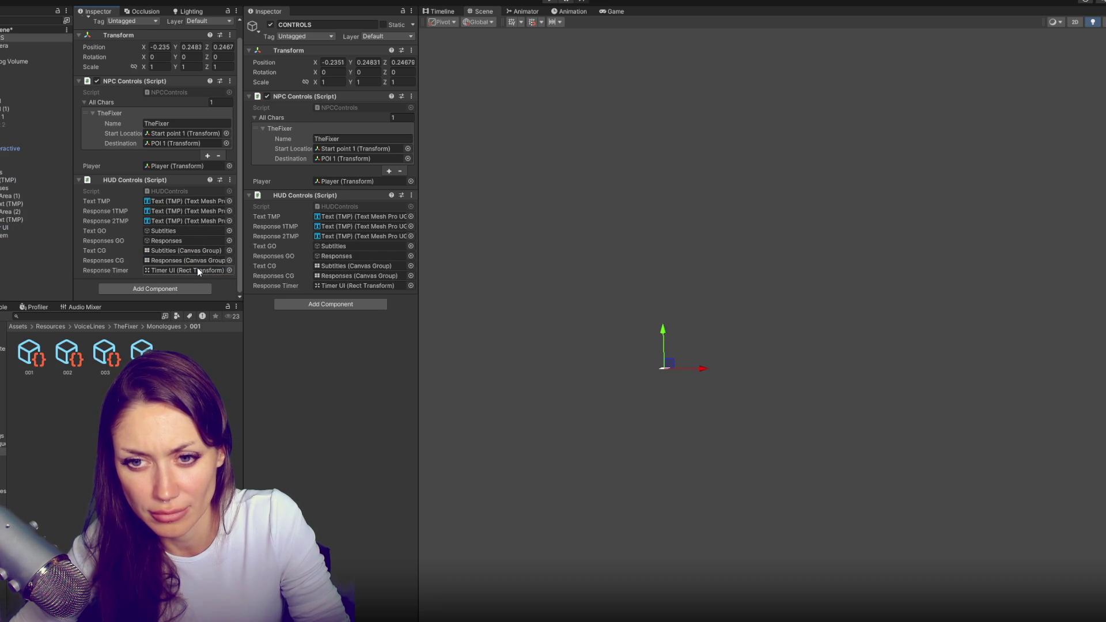
key(ctrl+s)
key(alt+Tab)
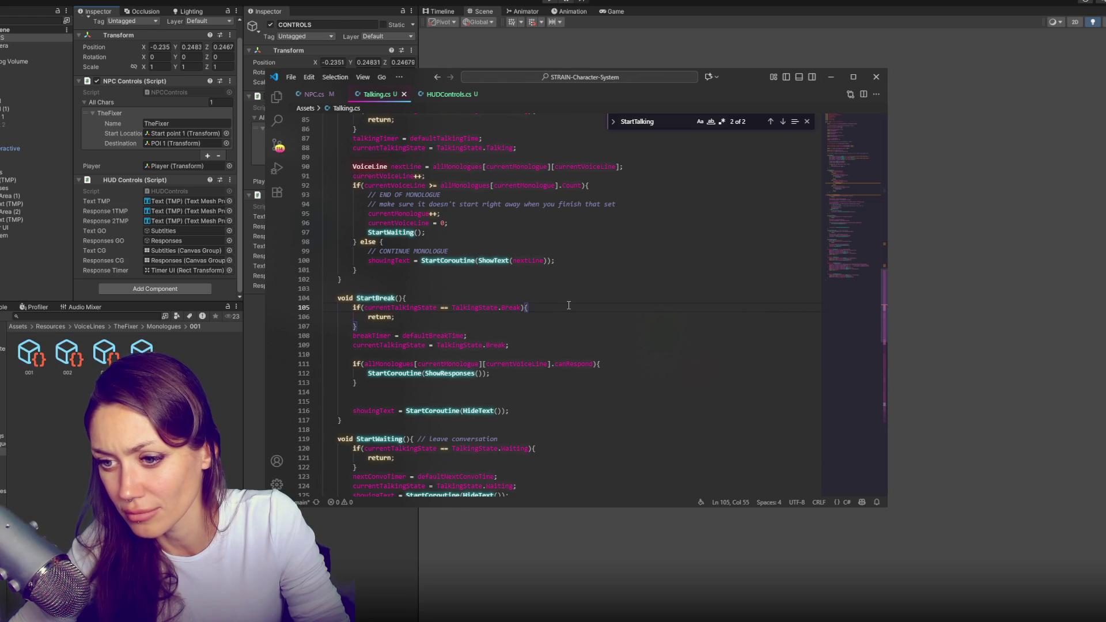
Locate the end-of-monologue branch of StartTalking in Talking.cs
scroll(569, 307, up, 6)
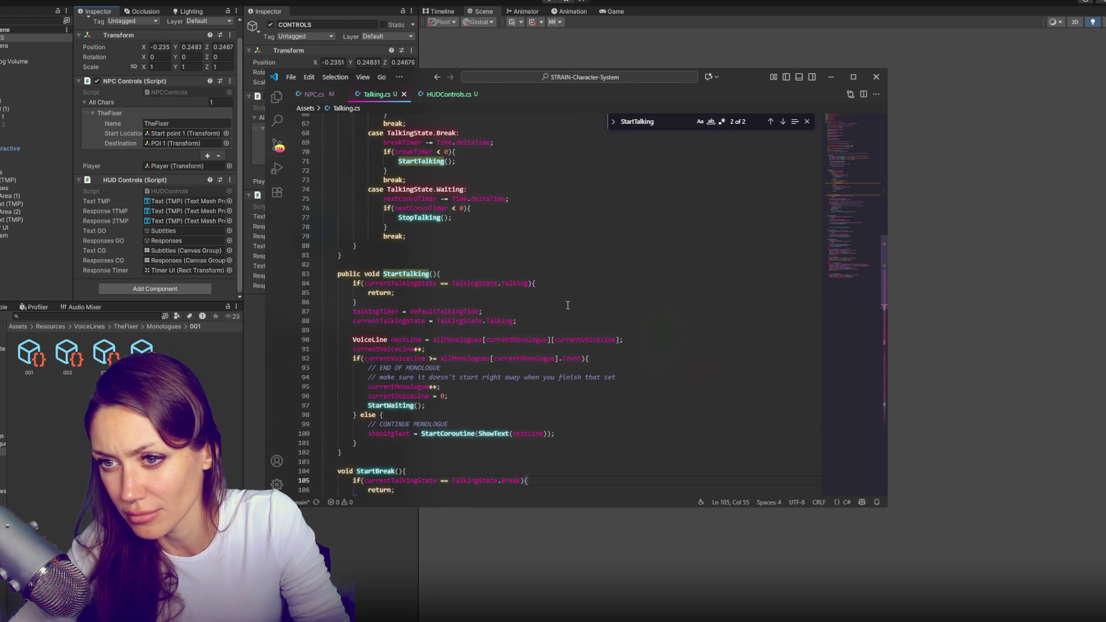
click(565, 386)
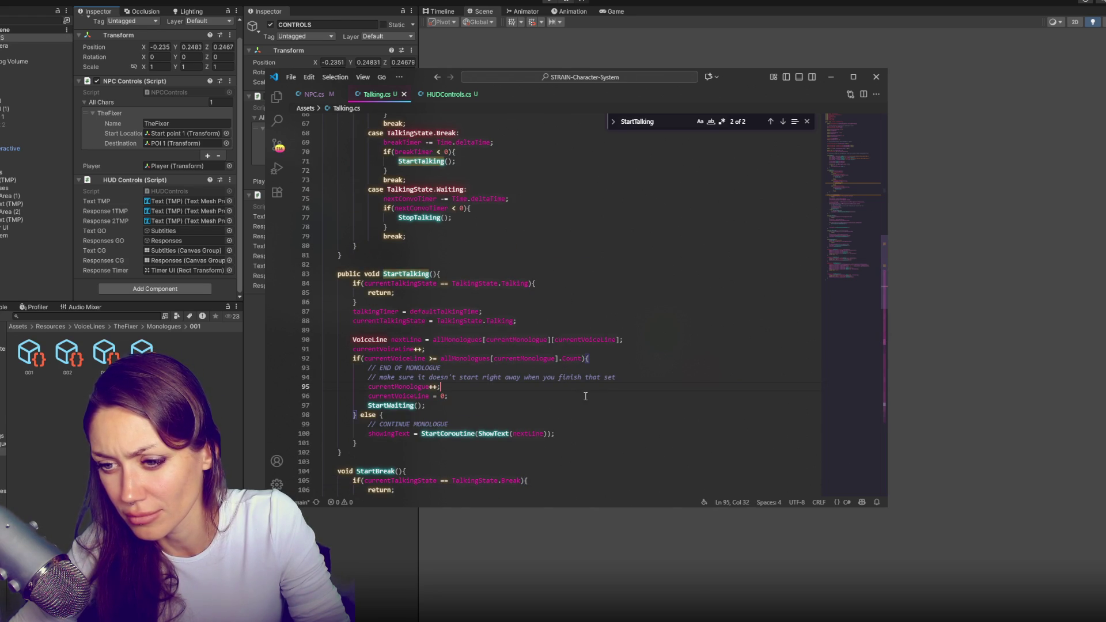
scroll(610, 386, down, 3)
click(610, 360)
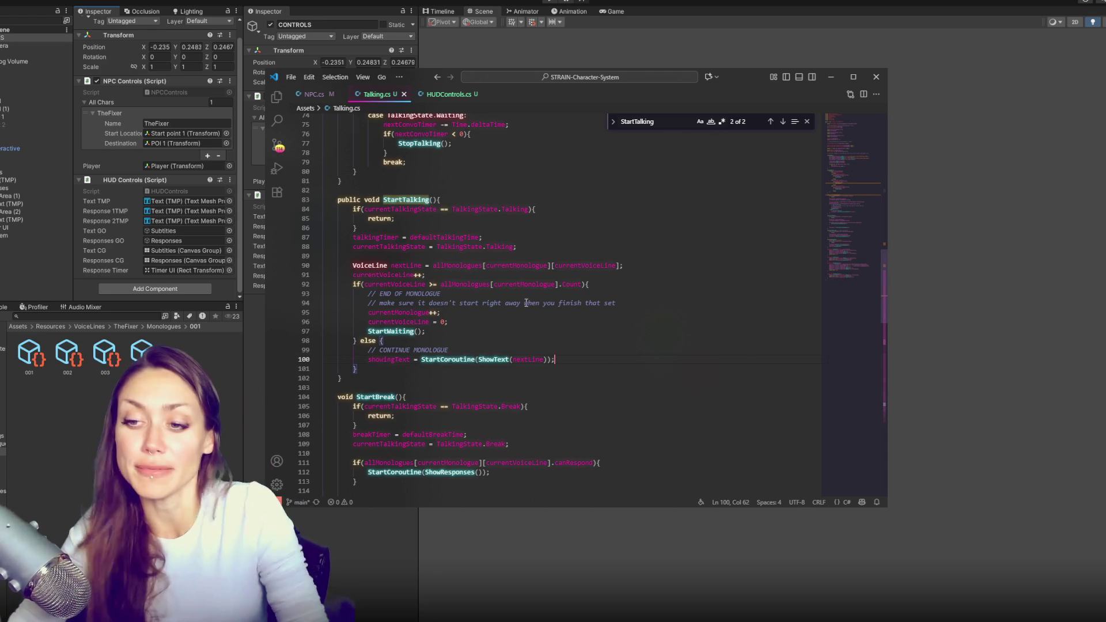
click(563, 320)
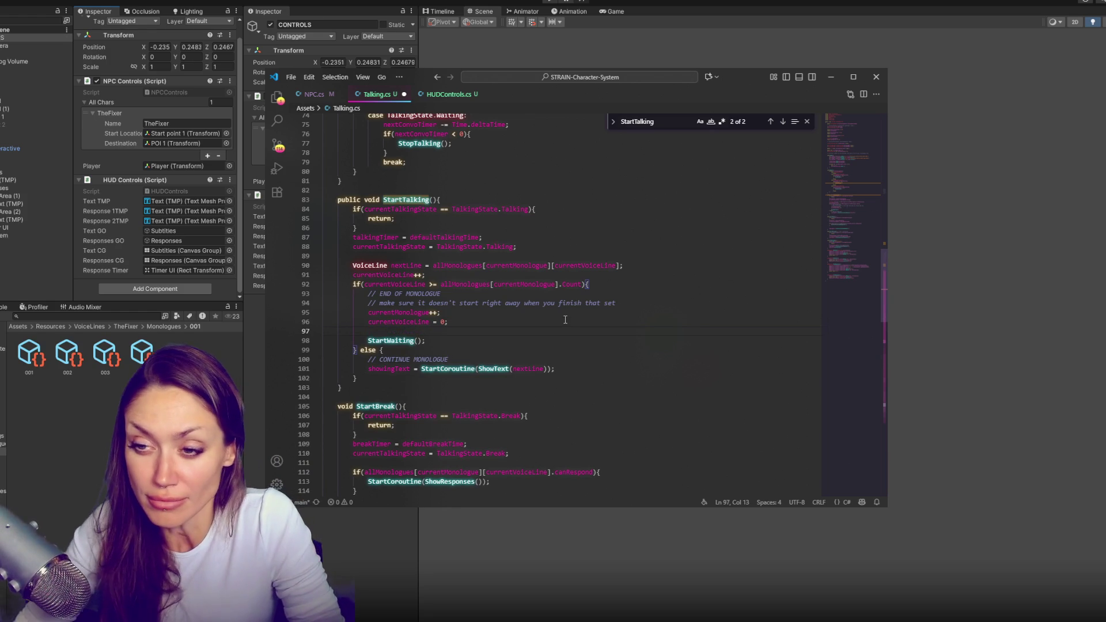
Check the responseTimer name in HUDControls.cs, draft a responseTimer.sizeDelta line, then cut it
click(452, 95)
double_click(455, 231)
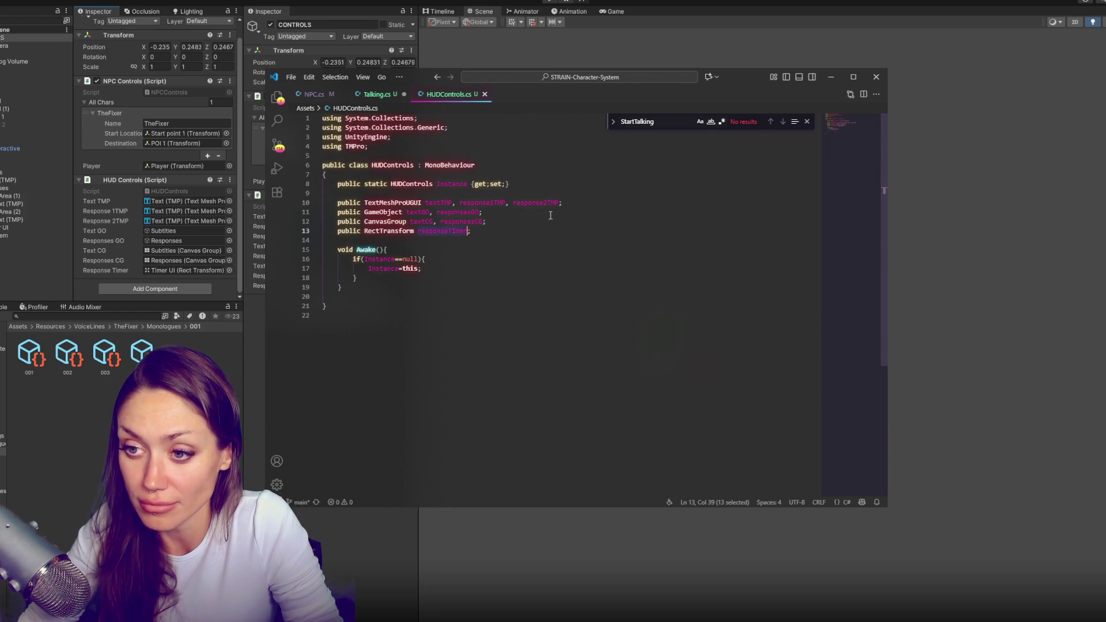
click(385, 95)
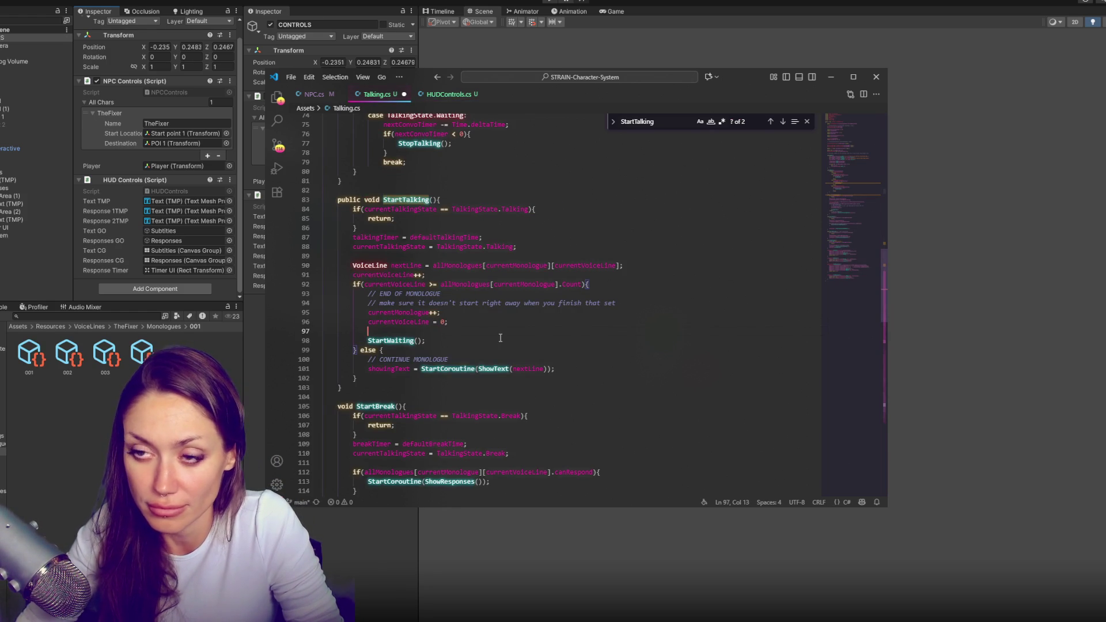
text(HUDControls.Insta)
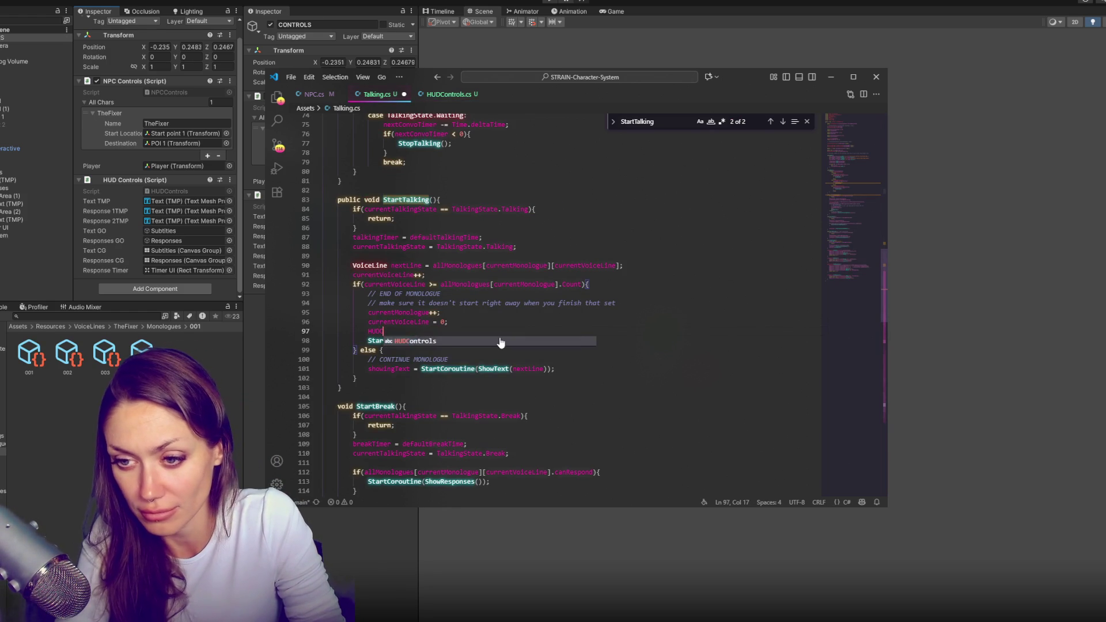
text(nce.responseTimer)
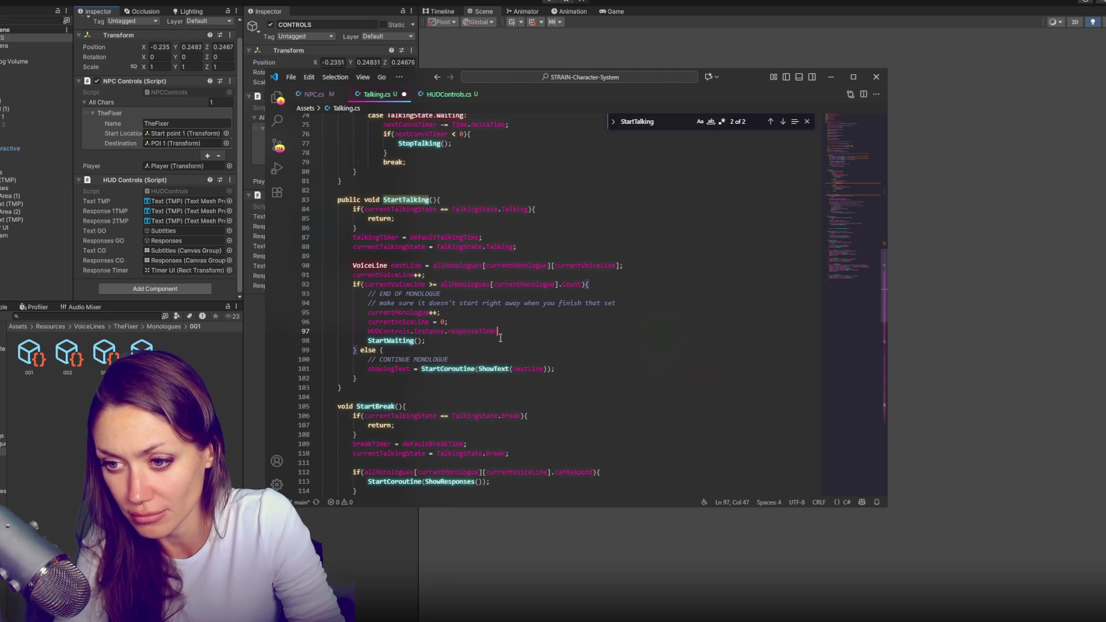
text(.sizeDelta =)
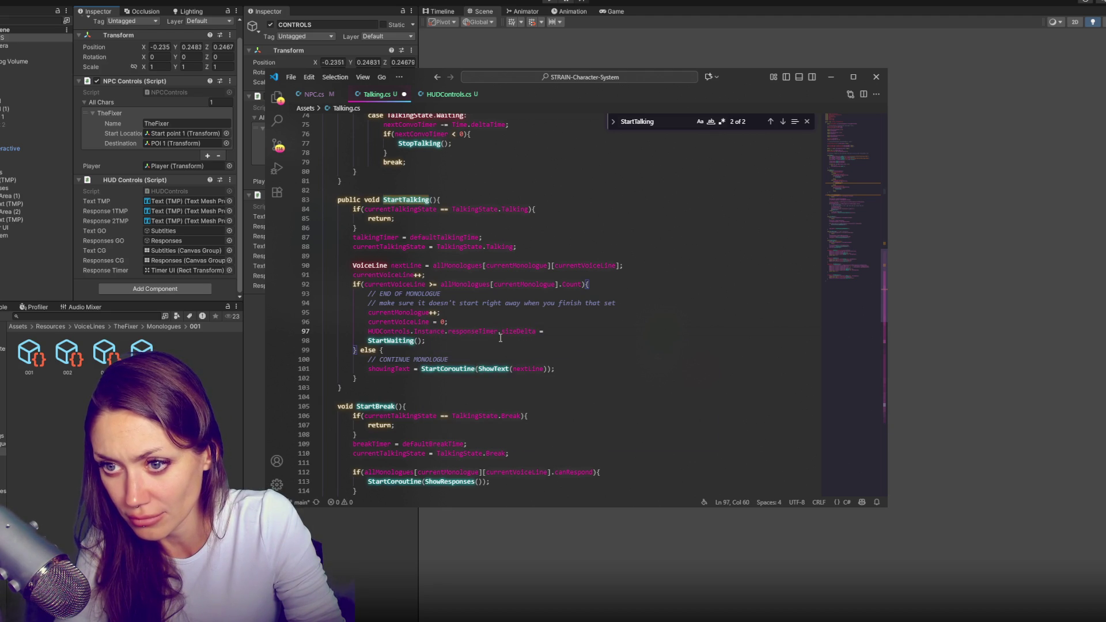
key(shift+Up)
click(583, 327)
scroll(552, 334, up, 7)
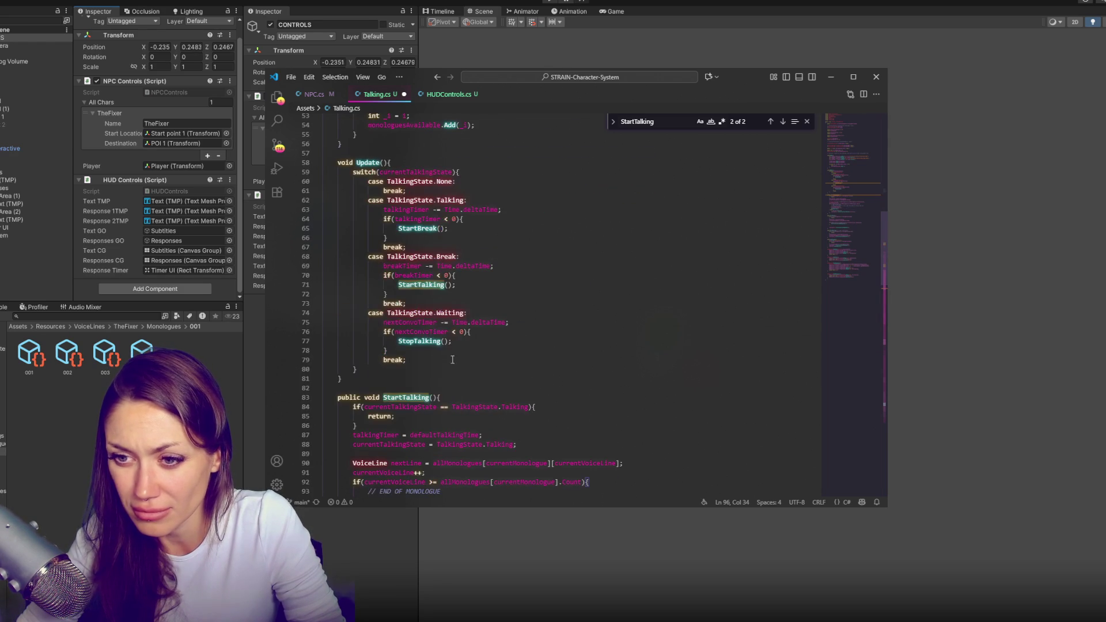
Start a HUDControls.Instance.responseTimer.sizeDelta = new Vector3( assignment on line 71 in the Break case
click(556, 325)
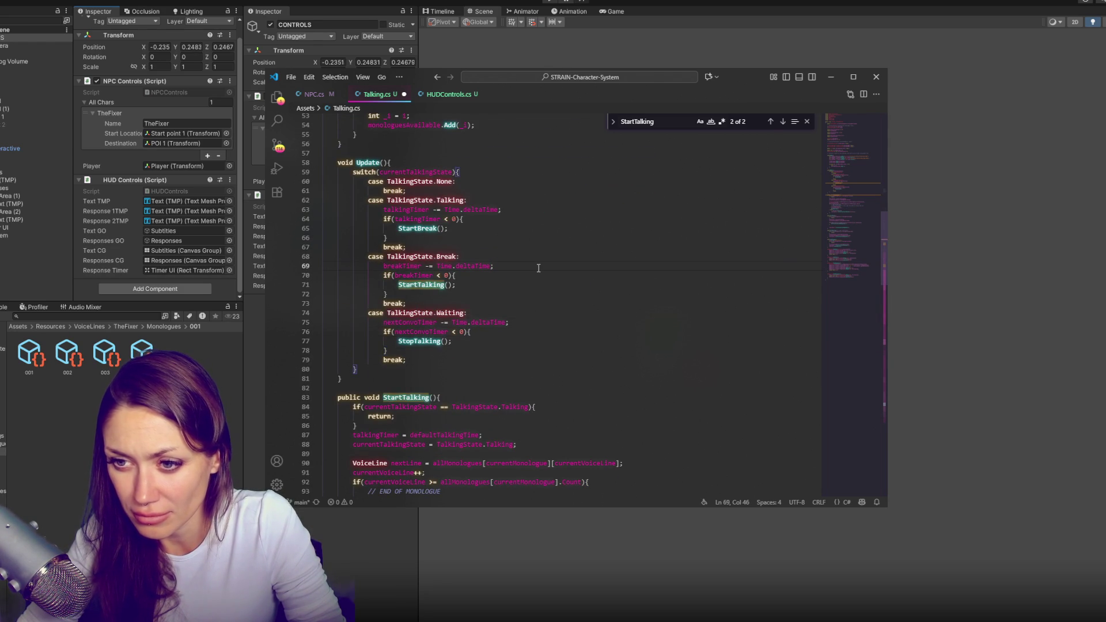
key(Return)
key(Return)
text(HUDControls.Instance.responseTimer.sizeDelta =)
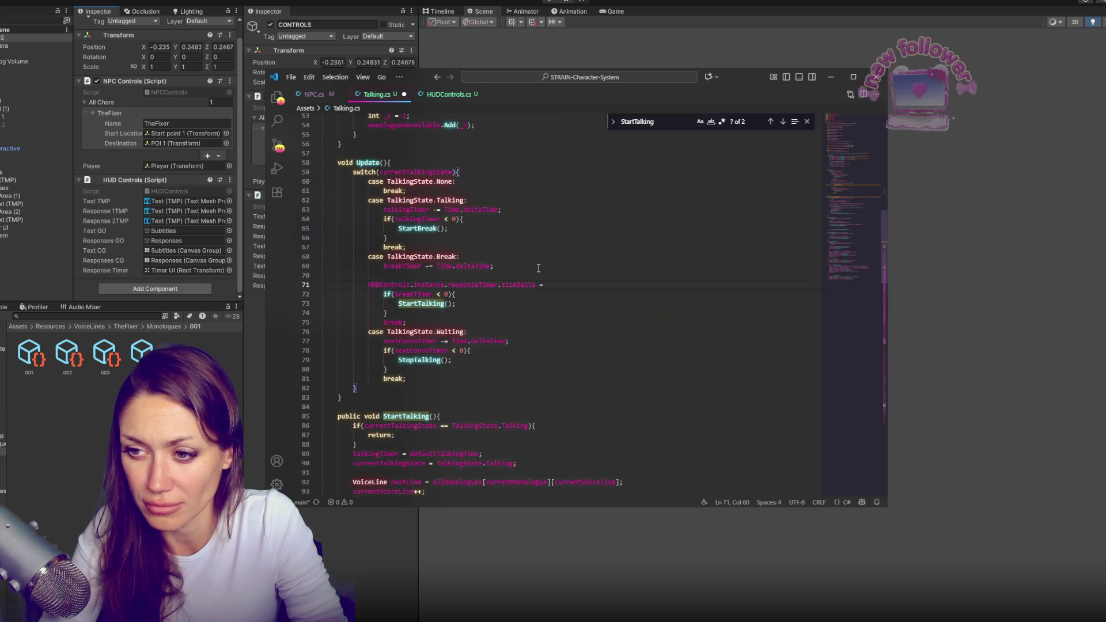
key(Home)
key(Tab)
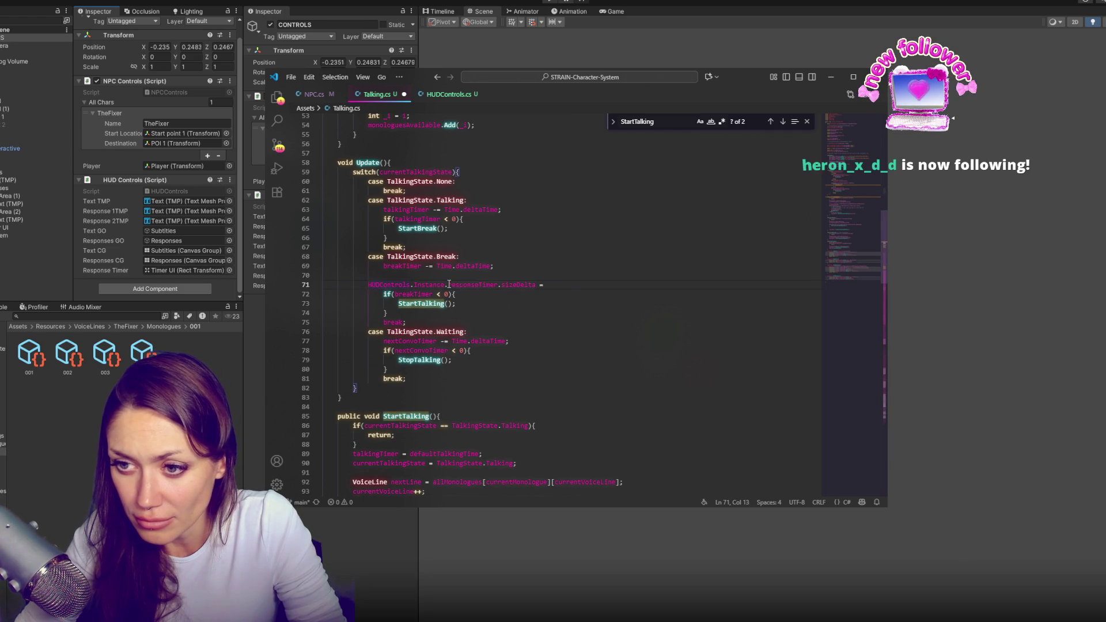
click(595, 285)
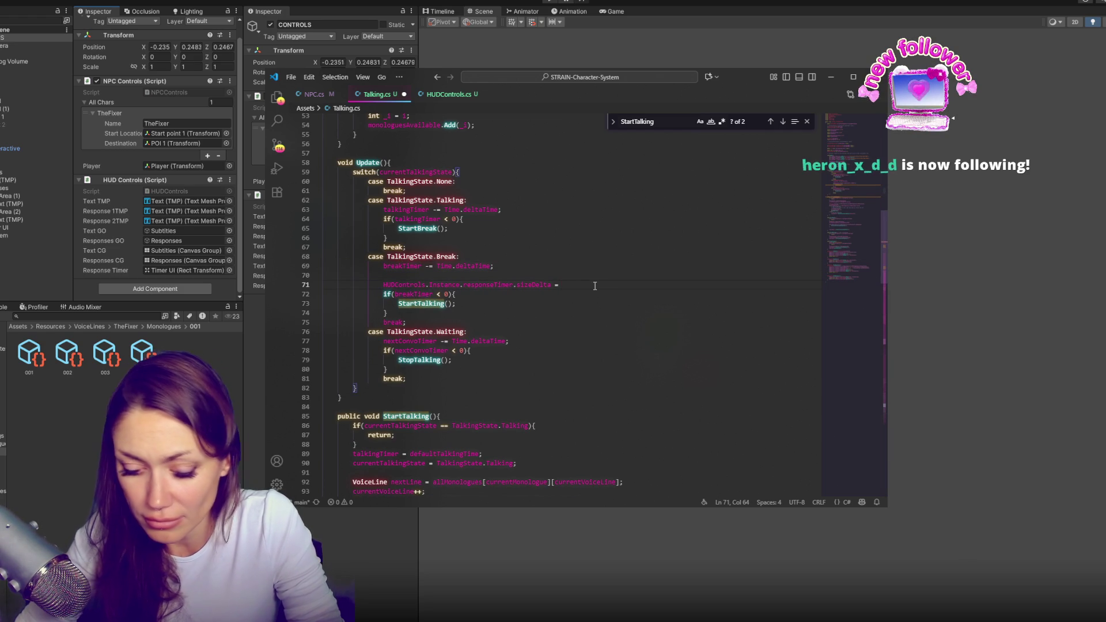
text(new Vecotr)
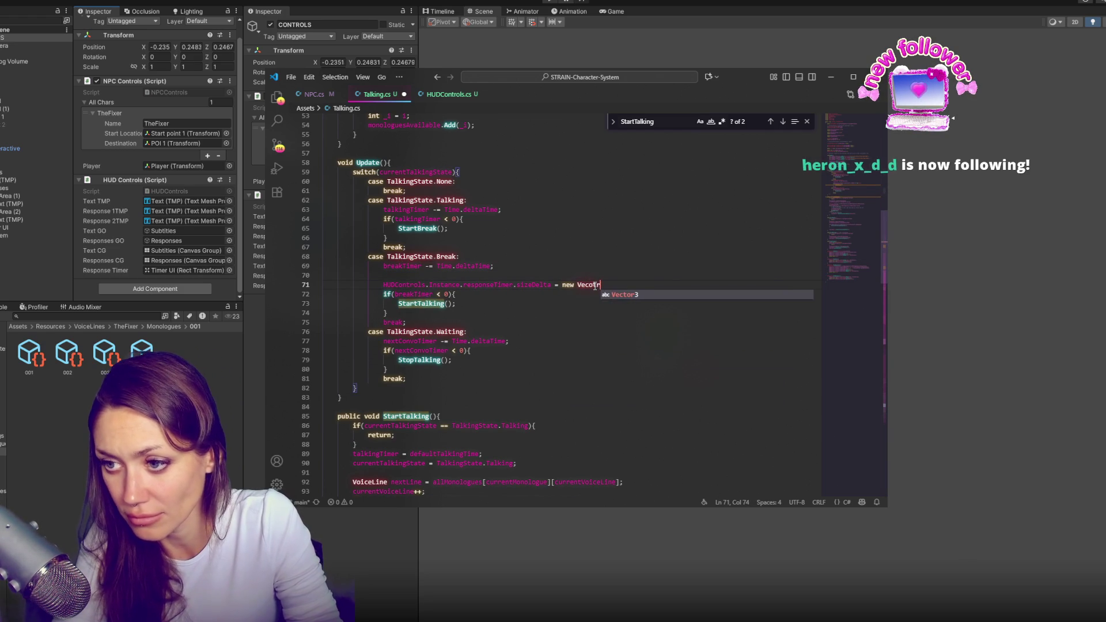
key(Tab)
text(()
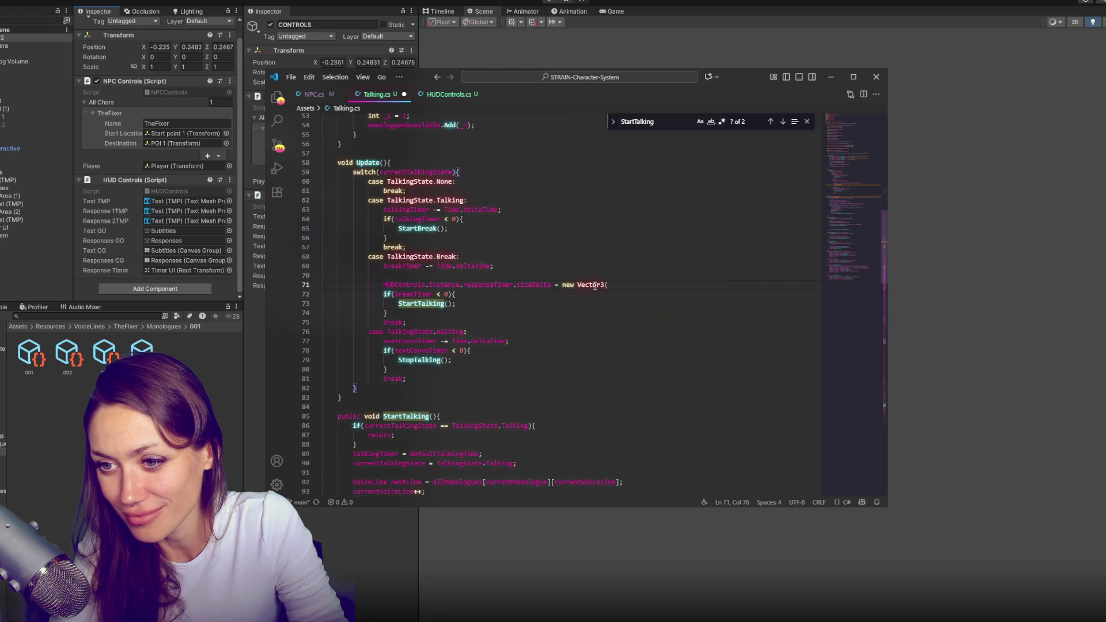
Complete it as defaultBreakTime/breakTimer * responseTimerWidth, responseTimerHeight
text(breakTimer)
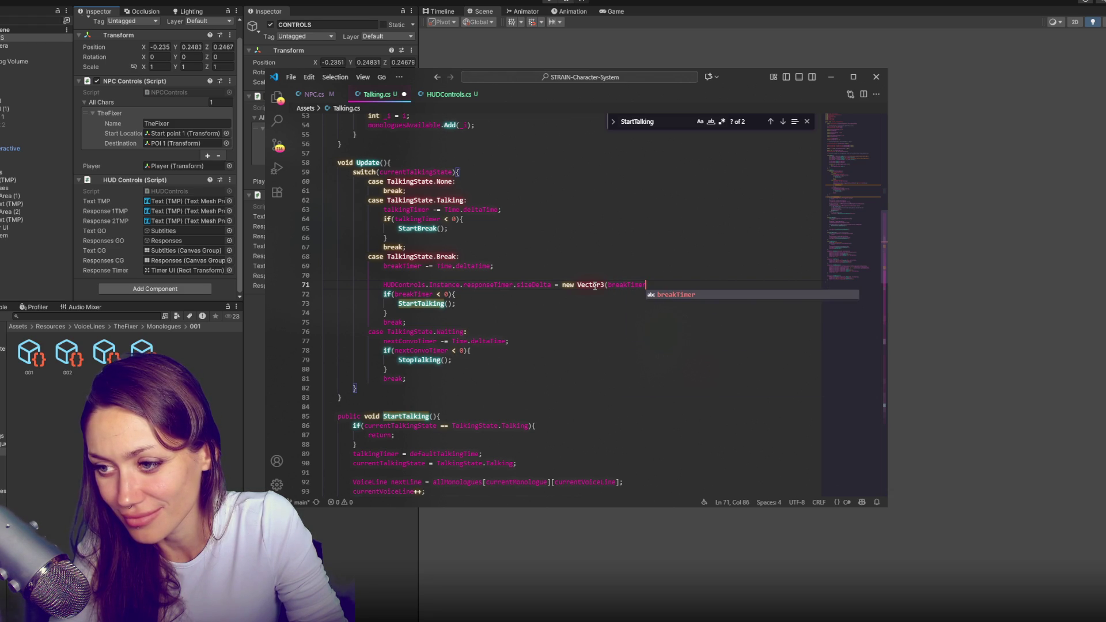
text(/break)
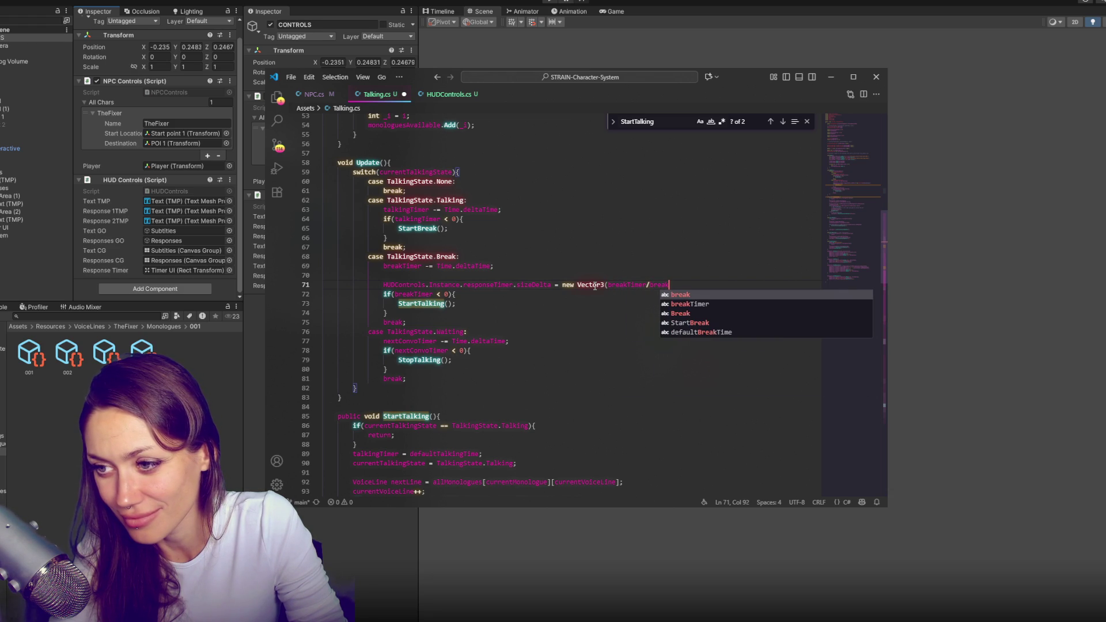
click(685, 333)
drag(647, 283, 607, 284)
key(BackSpace)
click(676, 286)
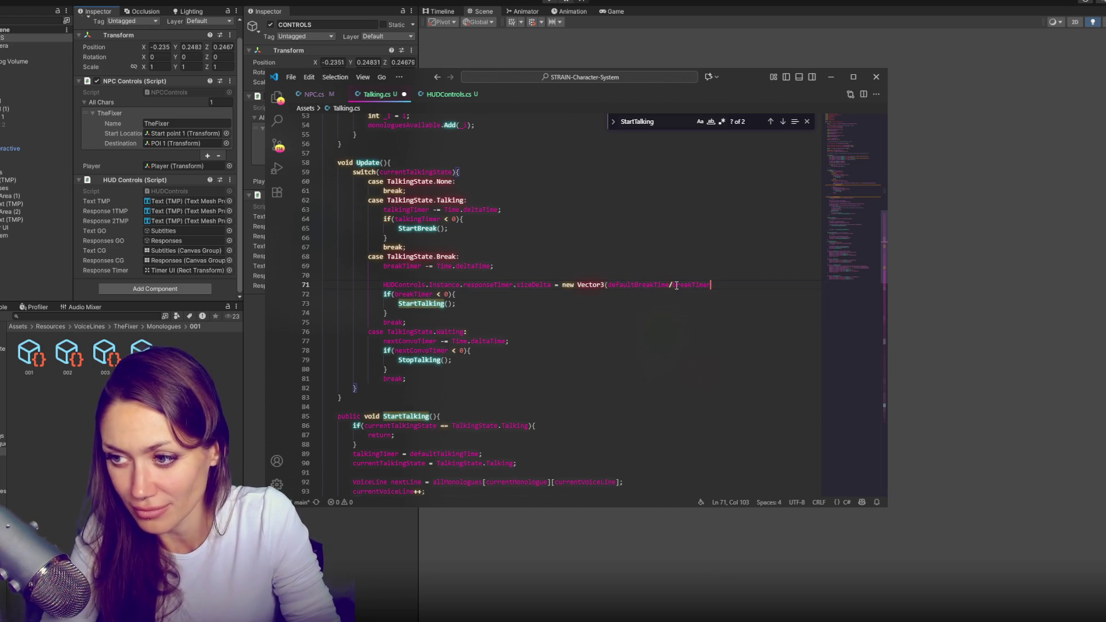
text(/breakTimer *)
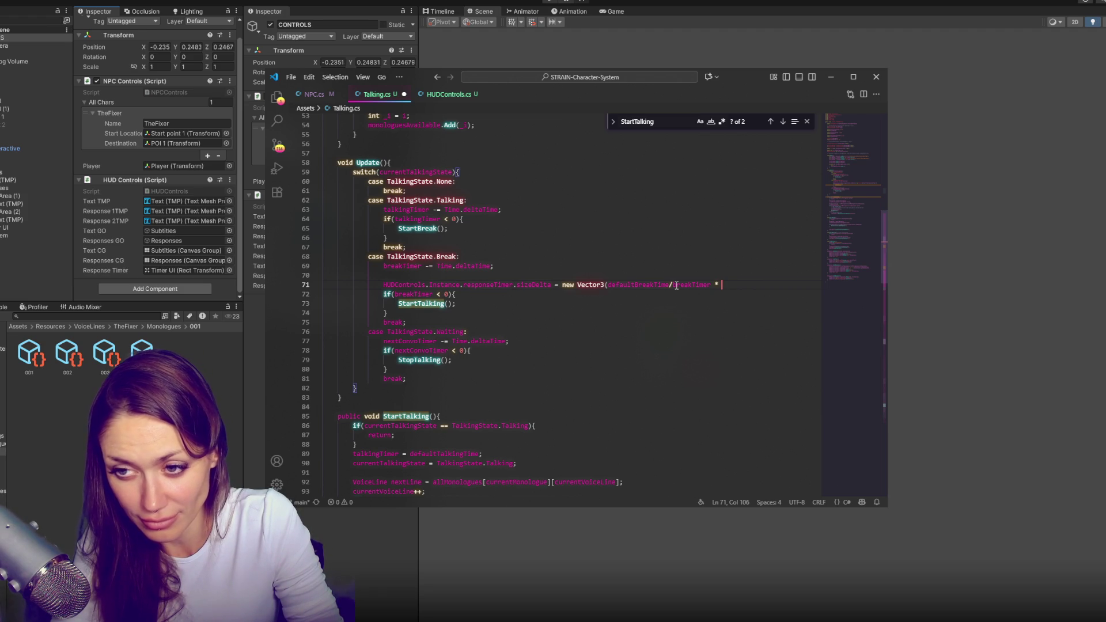
text(response)
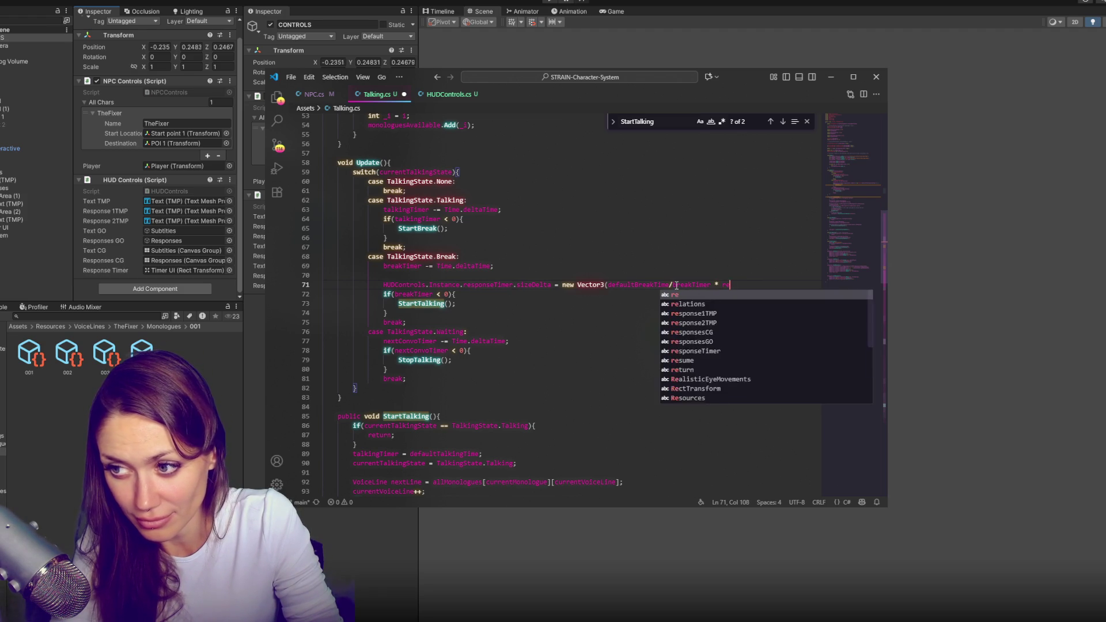
text(TimerWid)
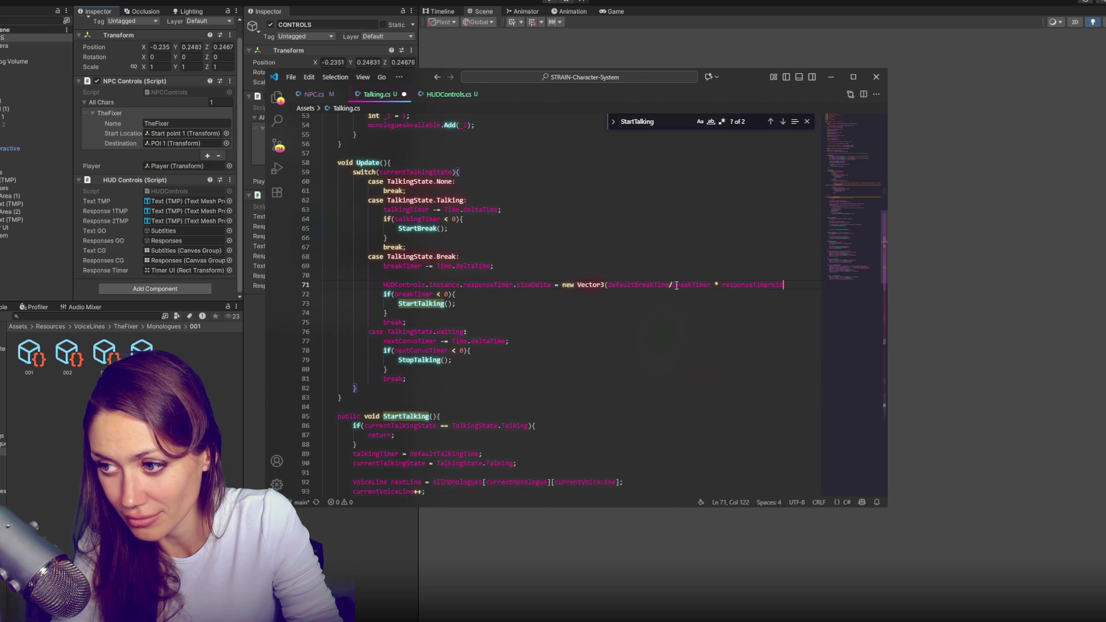
text(th, response)
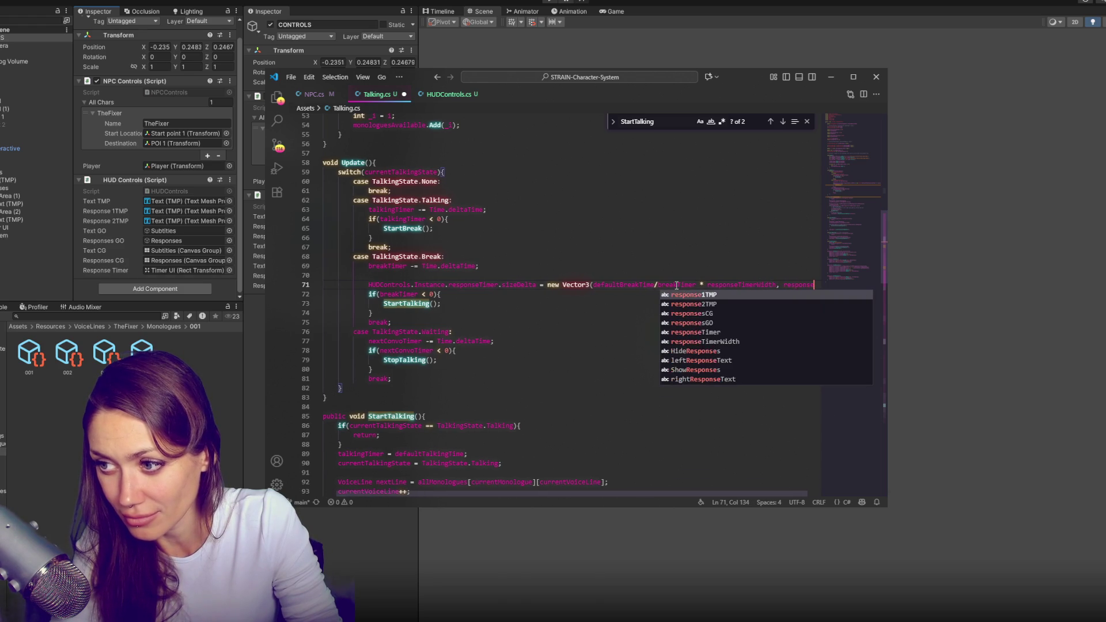
text(Timer)
text(Height);)
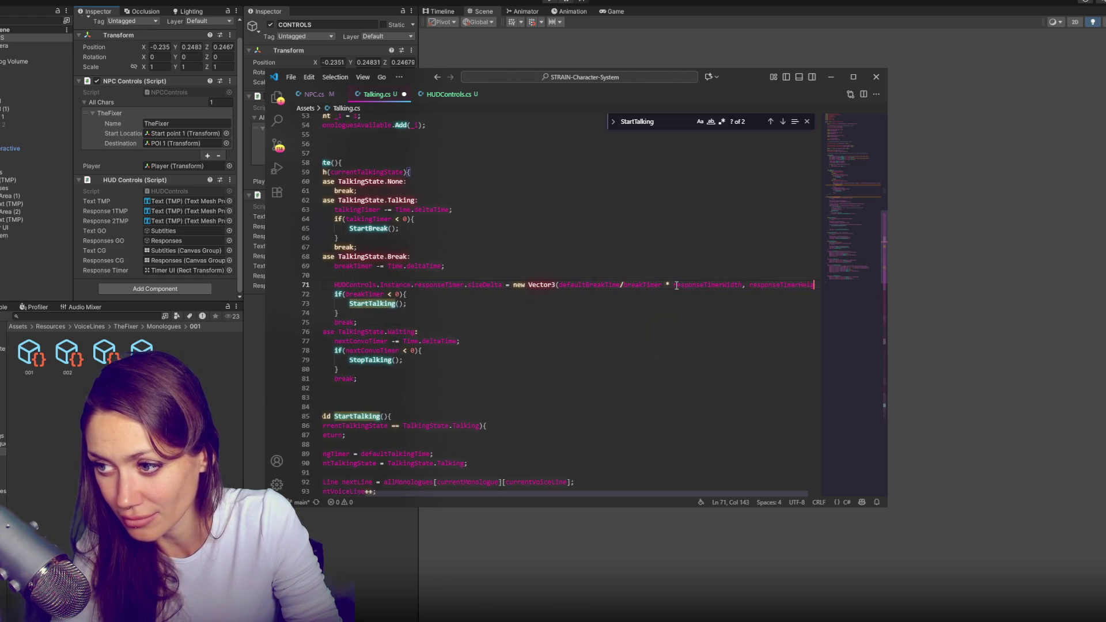
Copy responseTimerWidth onto a new line 43 among the field declarations
double_click(677, 286)
key(ctrl+c)
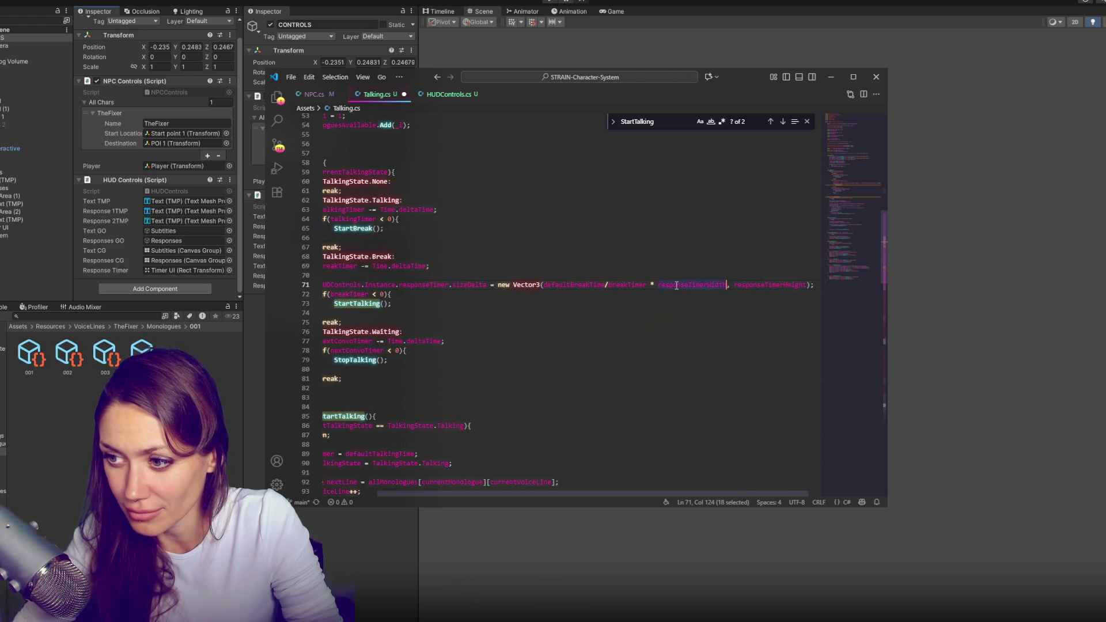
scroll(676, 286, up, 15)
drag(530, 495, 475, 495)
scroll(475, 403, up, 3)
scroll(465, 307, down, 5)
click(504, 345)
scroll(598, 282, down, 3)
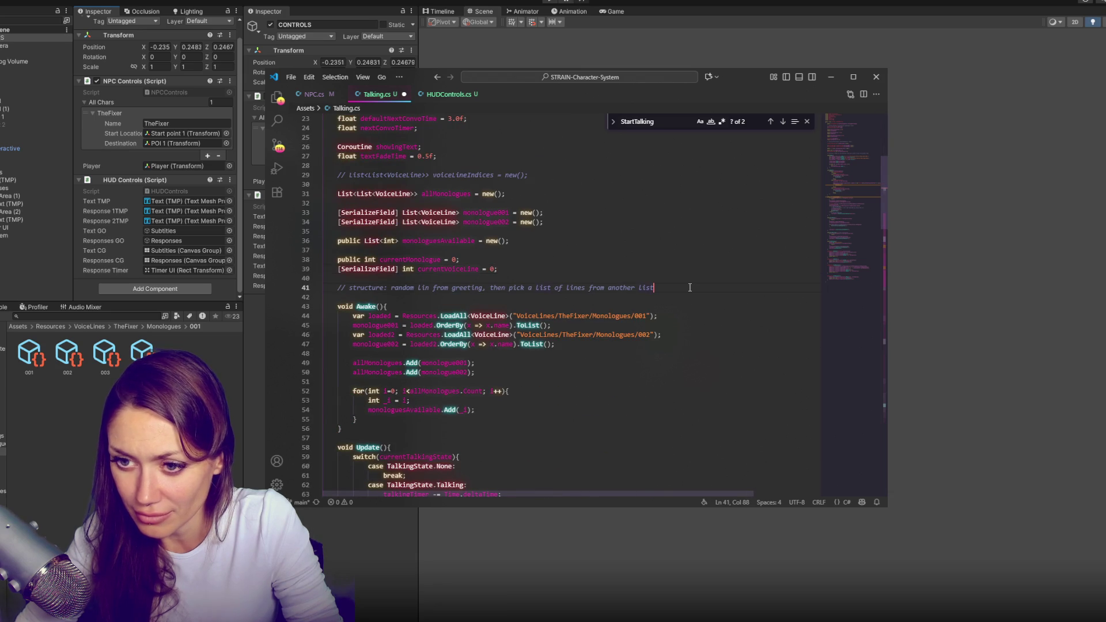
key(Return)
key(Return)
key(ctrl+v)
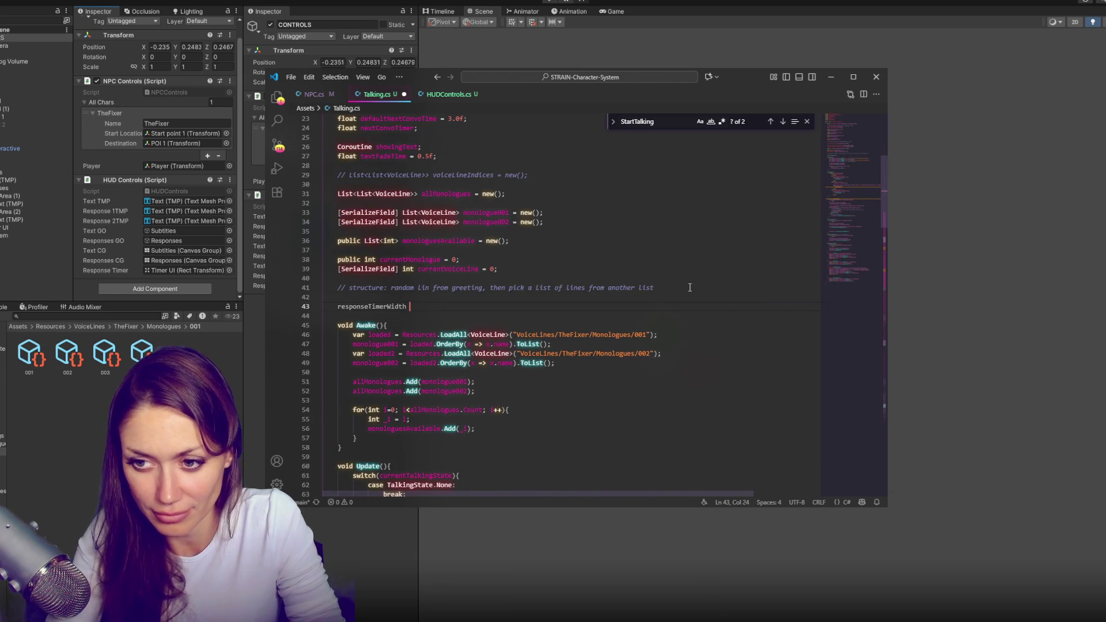
Declare 'float responseTimerWidth, responseTimerHeight;' on line 43 and save
click(338, 306)
text(float)
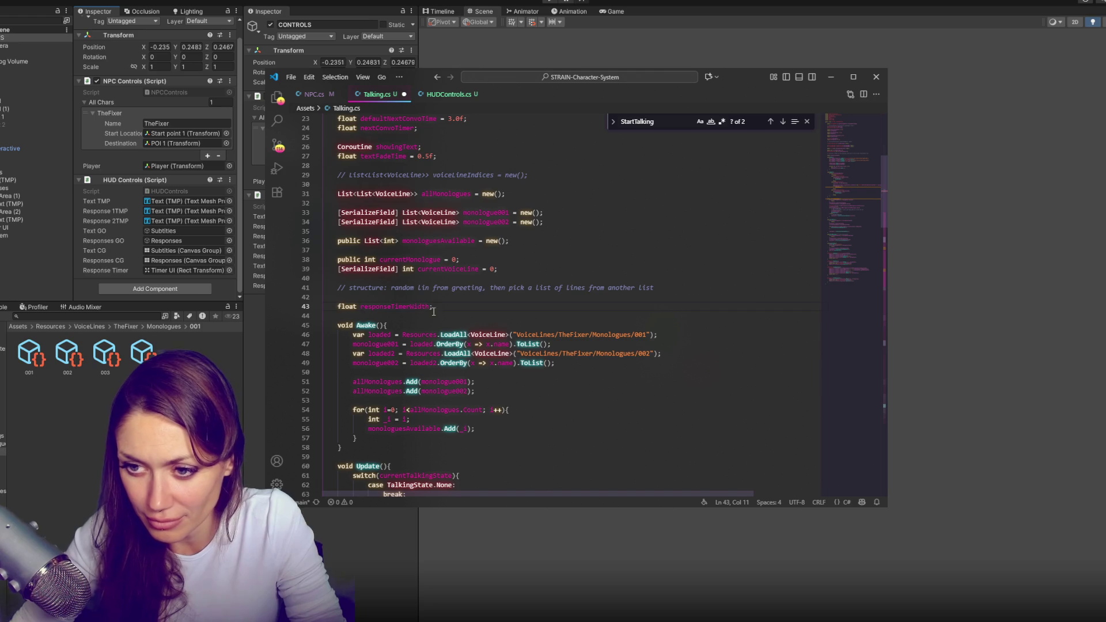
key(BackSpace)
text(, responseTimerWid)
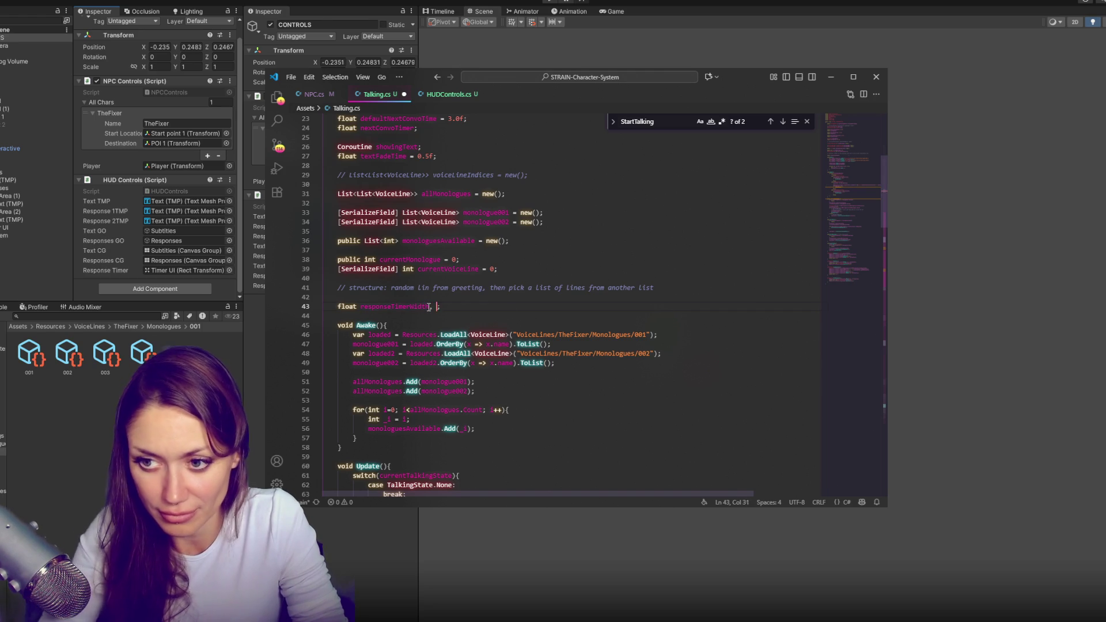
text(Height;)
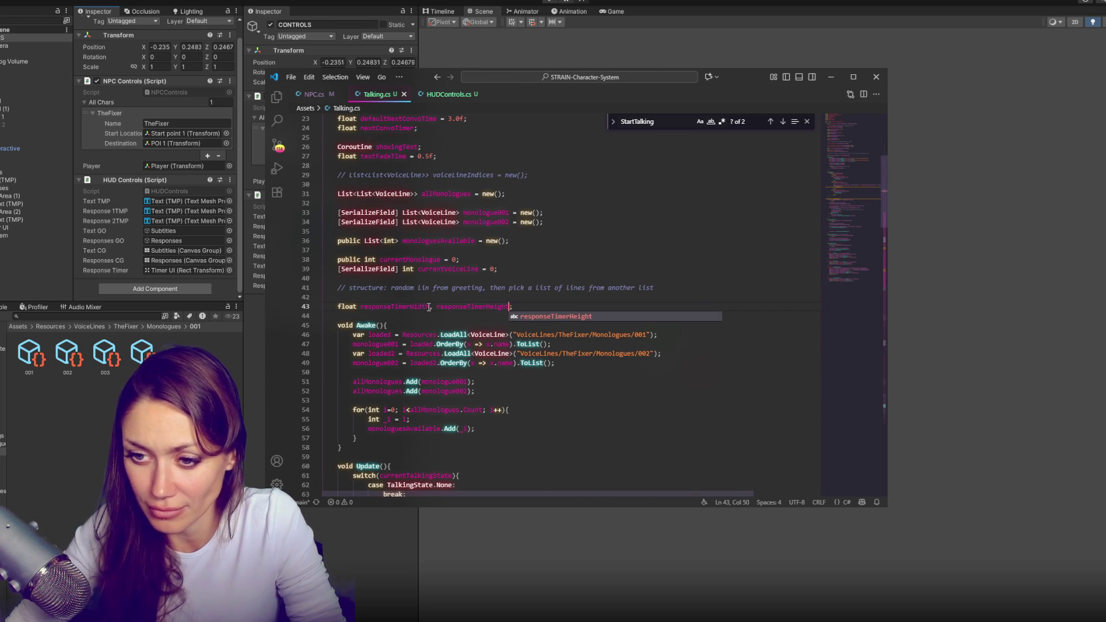
key(ctrl+s)
In Awake, assign responseTimerWidth from HUDControls.Instance.responseTimer.sizeDelta.x
double_click(411, 305)
scroll(419, 290, down, 3)
click(417, 289)
click(530, 315)
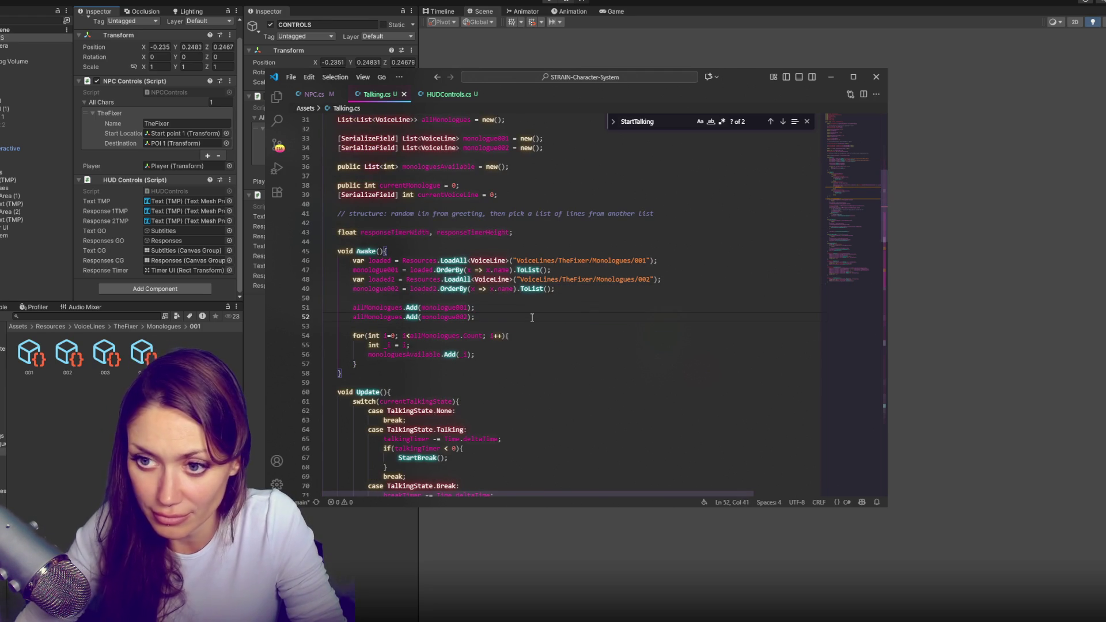
key(Return)
key(Return)
text(responseTimer)
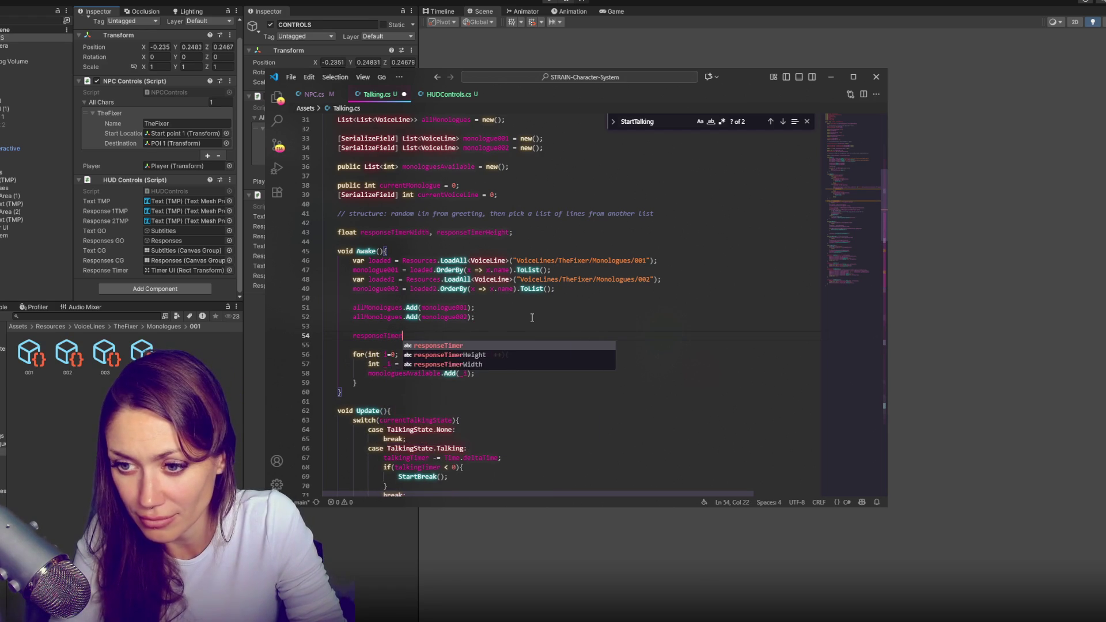
text(Width = HUDS)
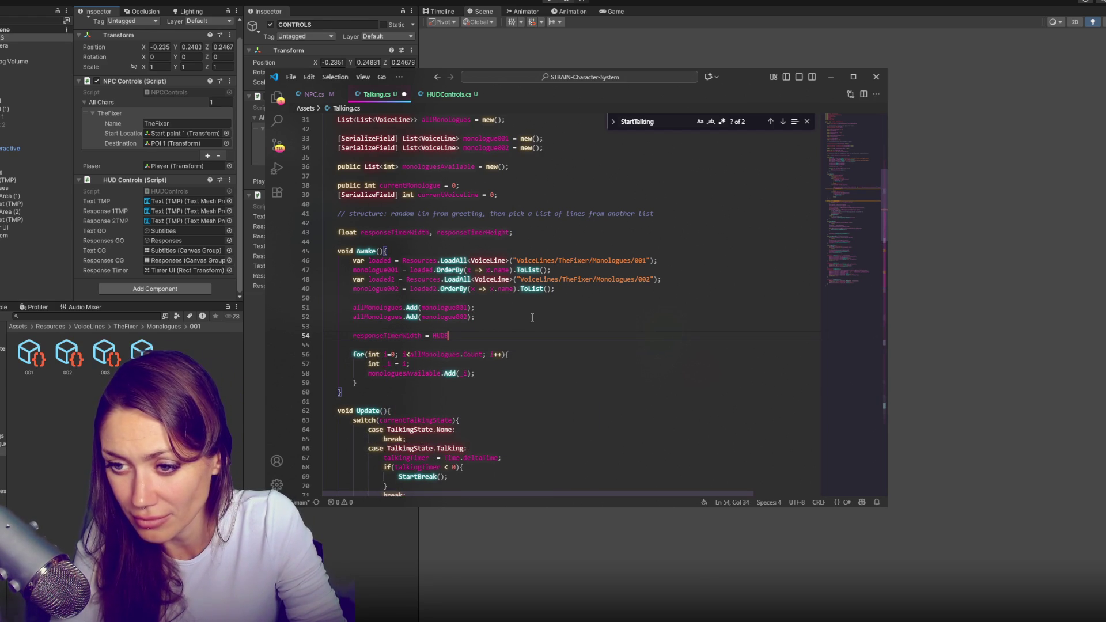
text(ntro)
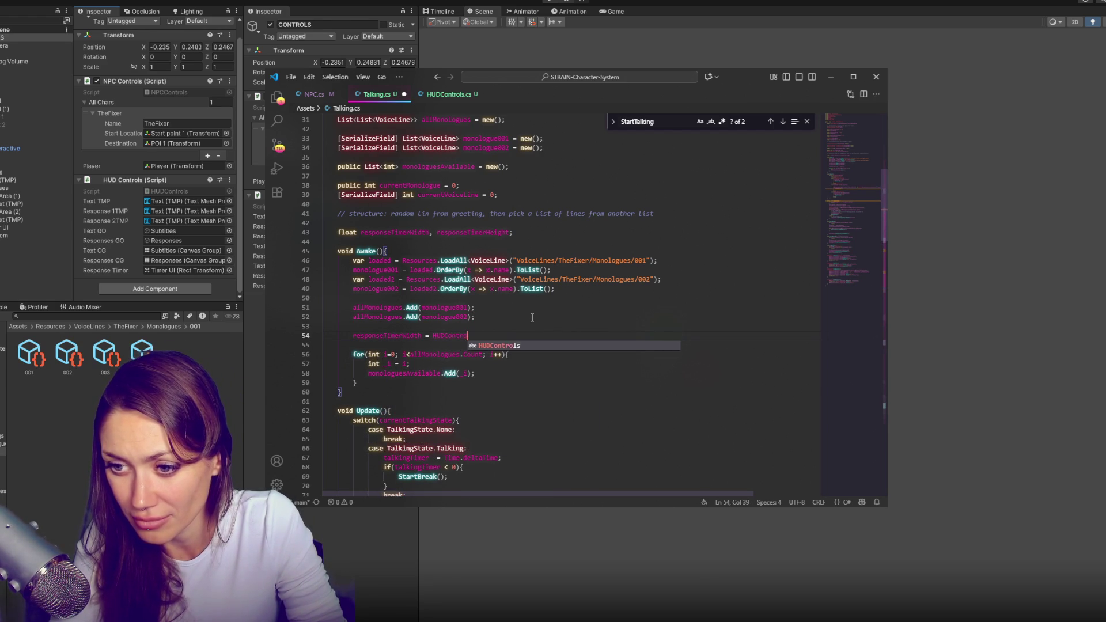
text(ls.Instance.)
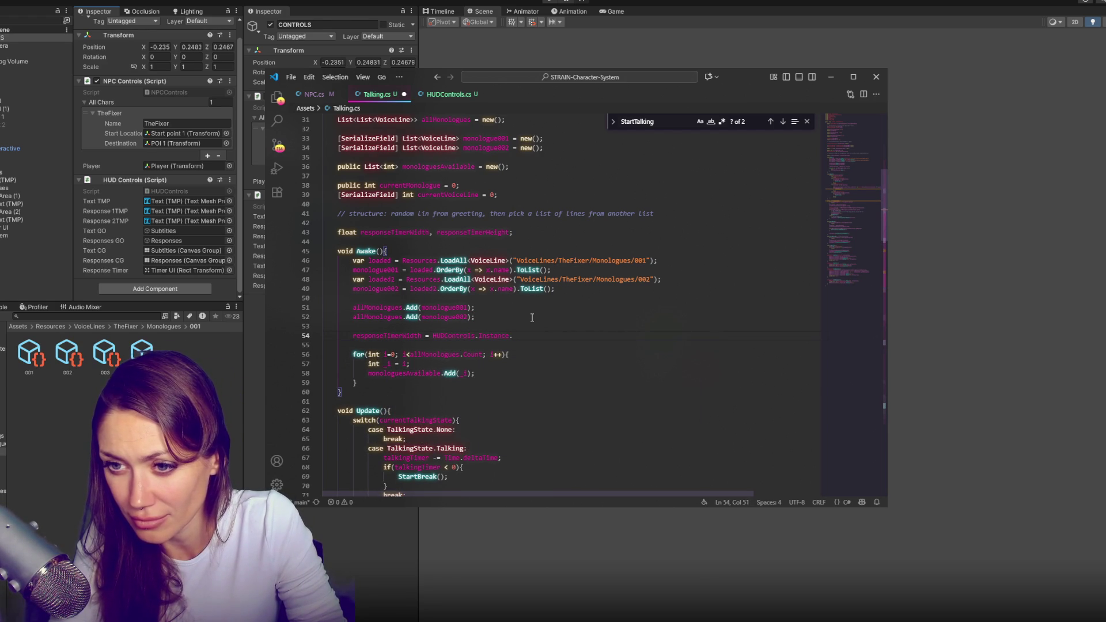
text(responseTimer.)
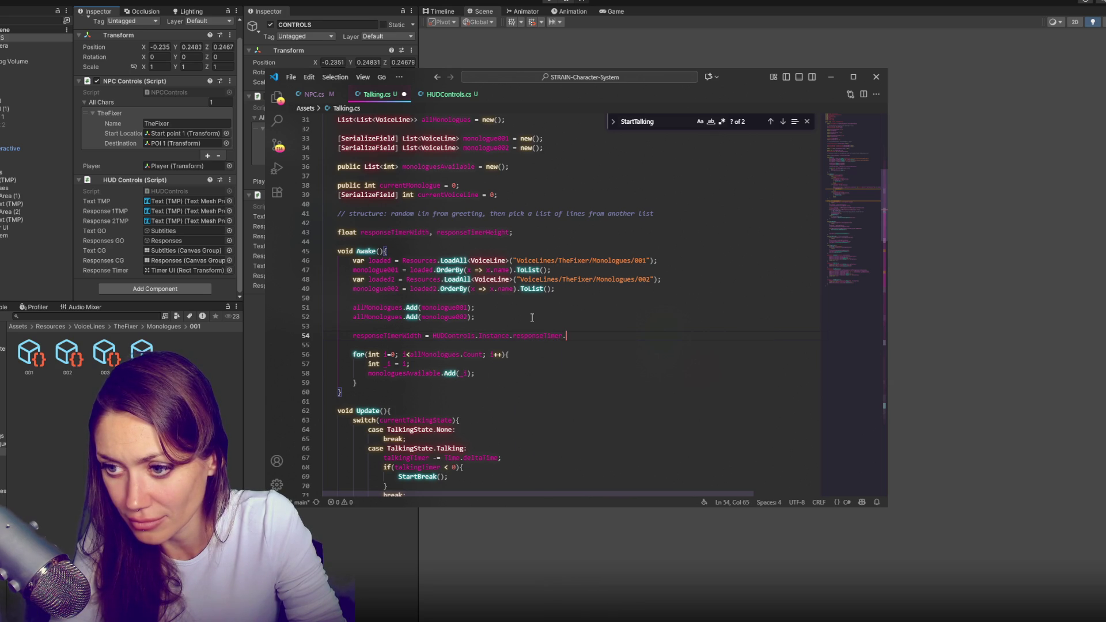
text(sizeDelta.x;)
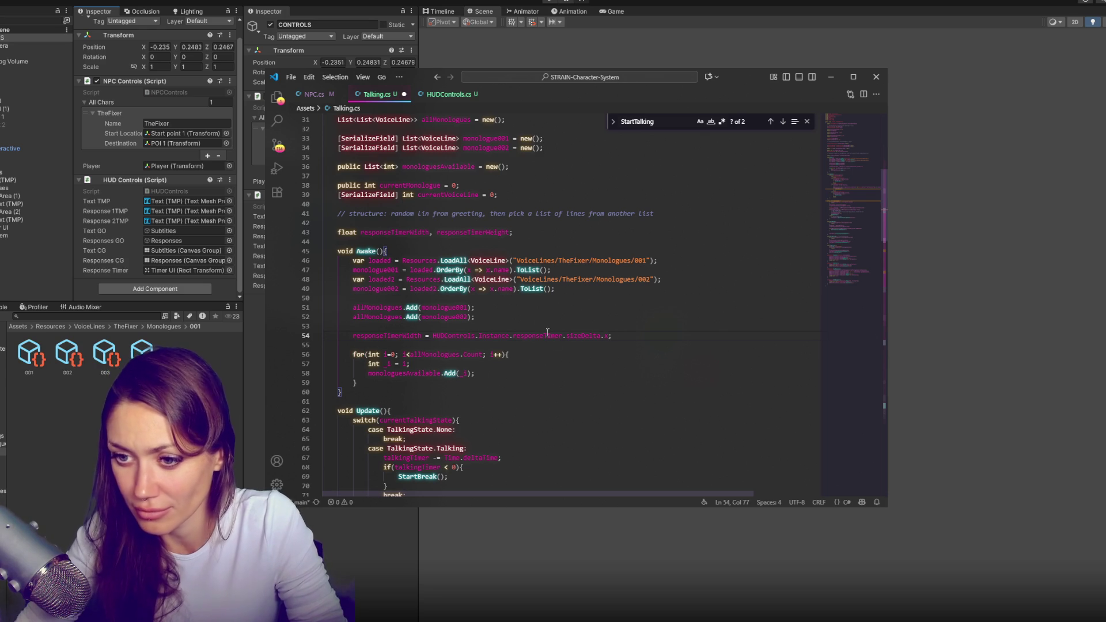
Duplicate that line to set responseTimerHeight from sizeDelta.y, save, and return to Unity
triple_click(628, 332)
key(shift+alt+Down)
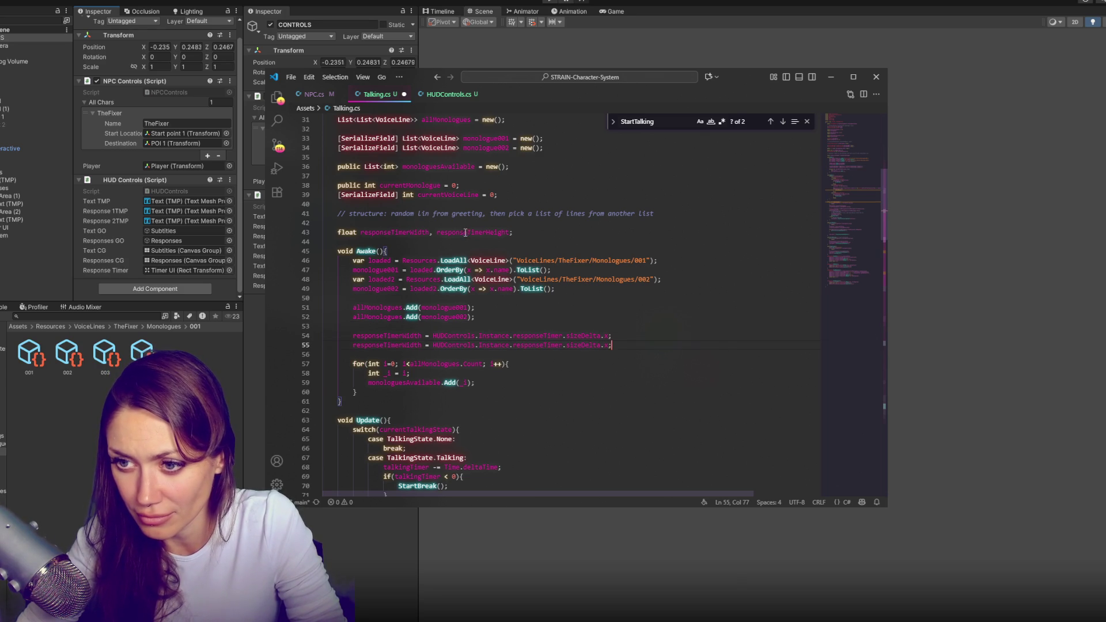
double_click(422, 346)
text(Height)
double_click(611, 345)
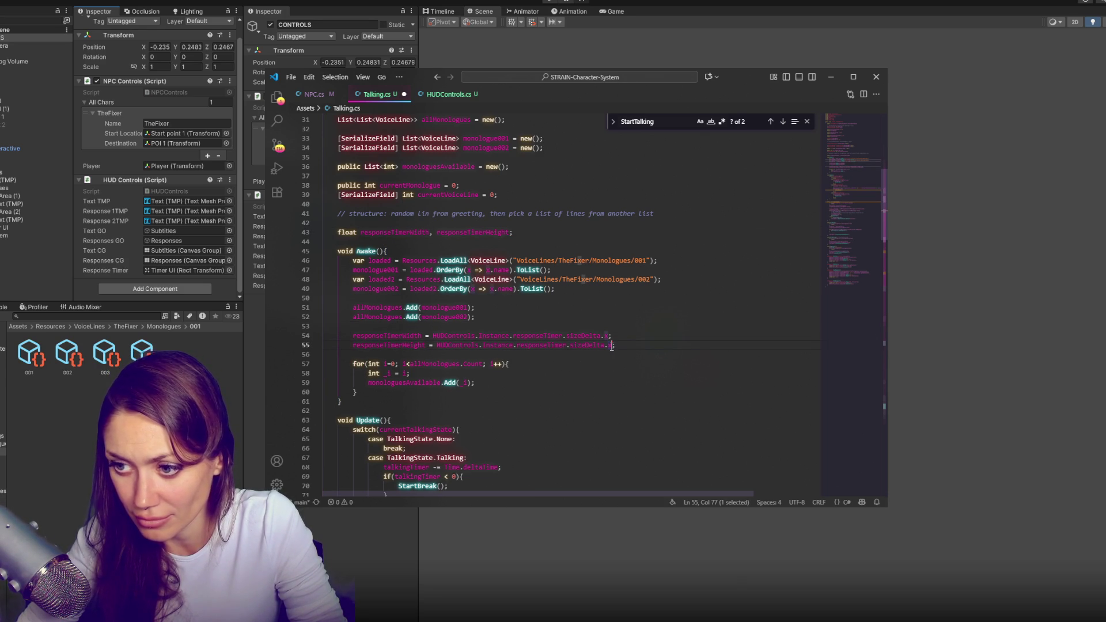
text(y)
key(ctrl+s)
key(alt+Tab)
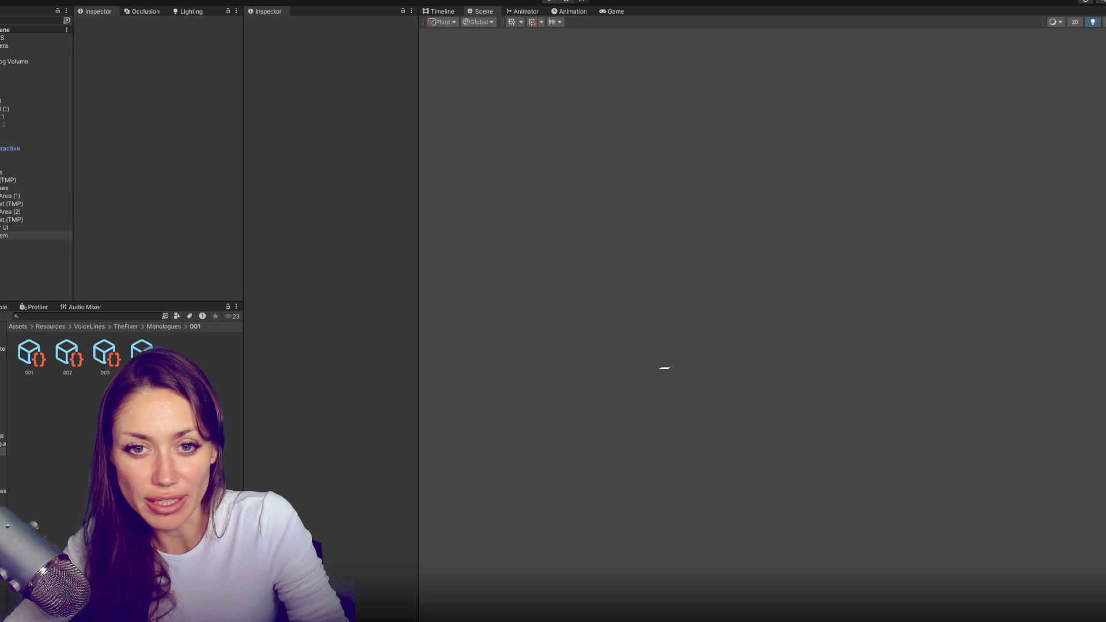
Play-test the scene by moving the Player capsule beside the NPC, then stop play mode
click(551, 3)
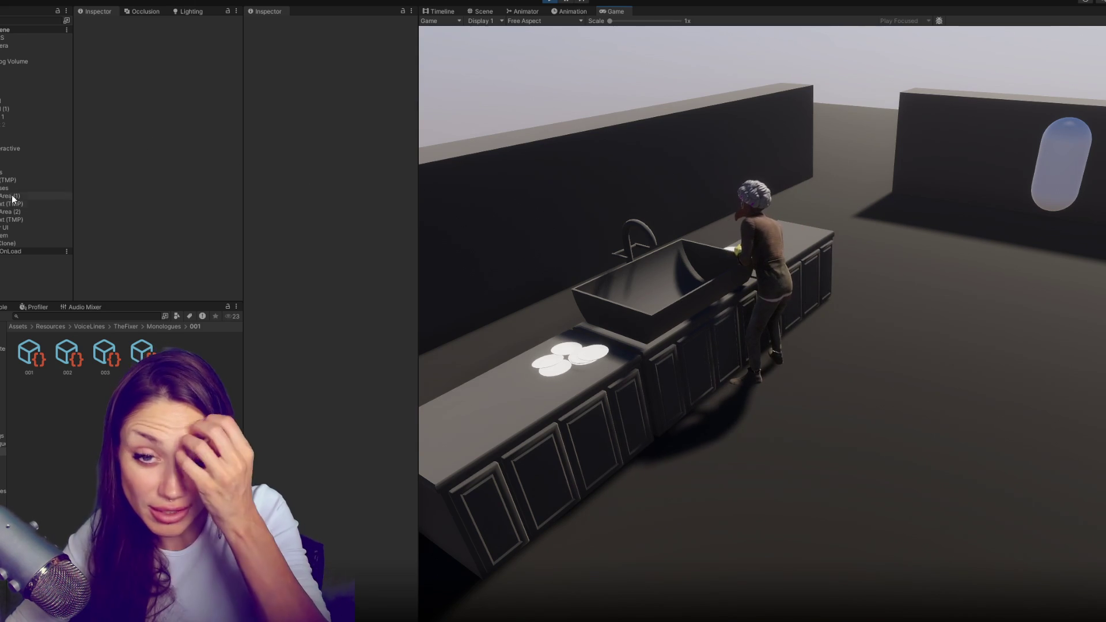
click(9, 158)
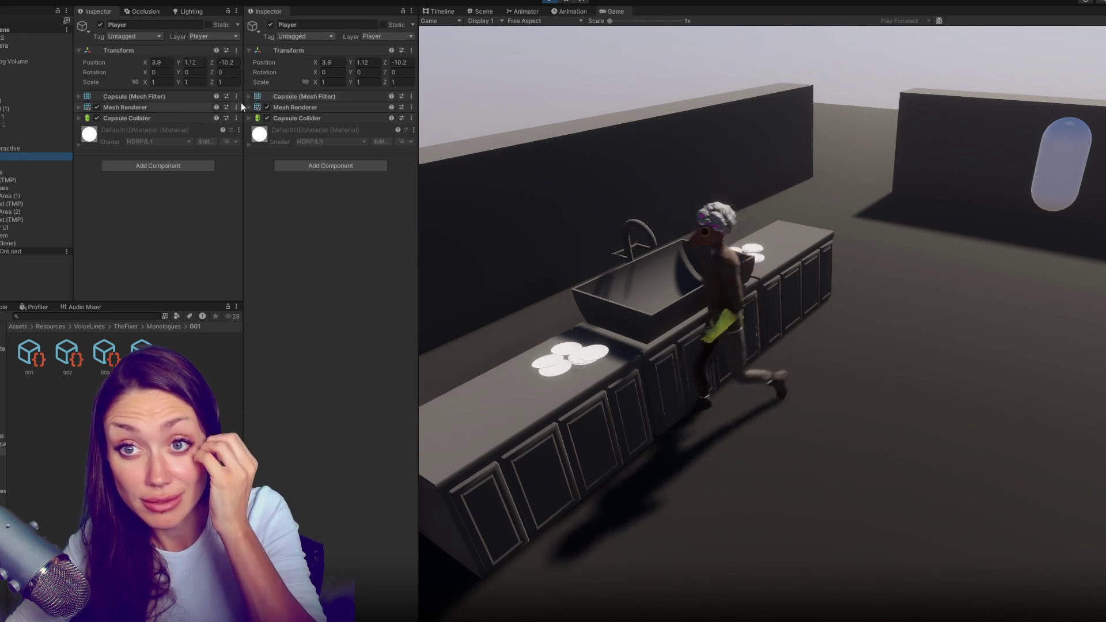
drag(386, 63, 567, 61)
drag(316, 64, 332, 63)
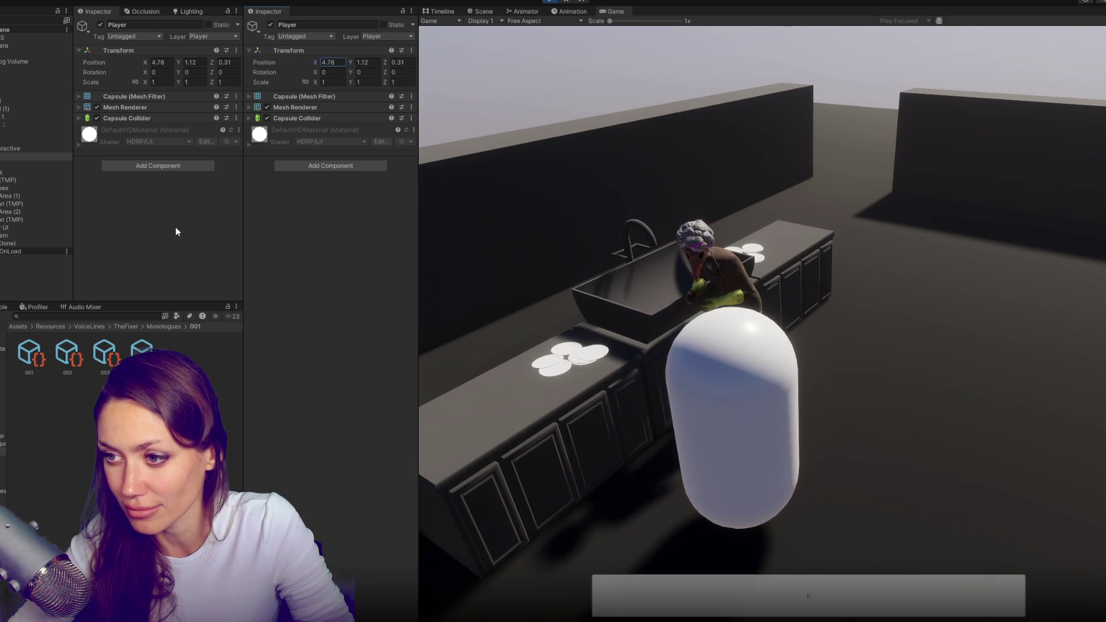
key(ctrl+p)
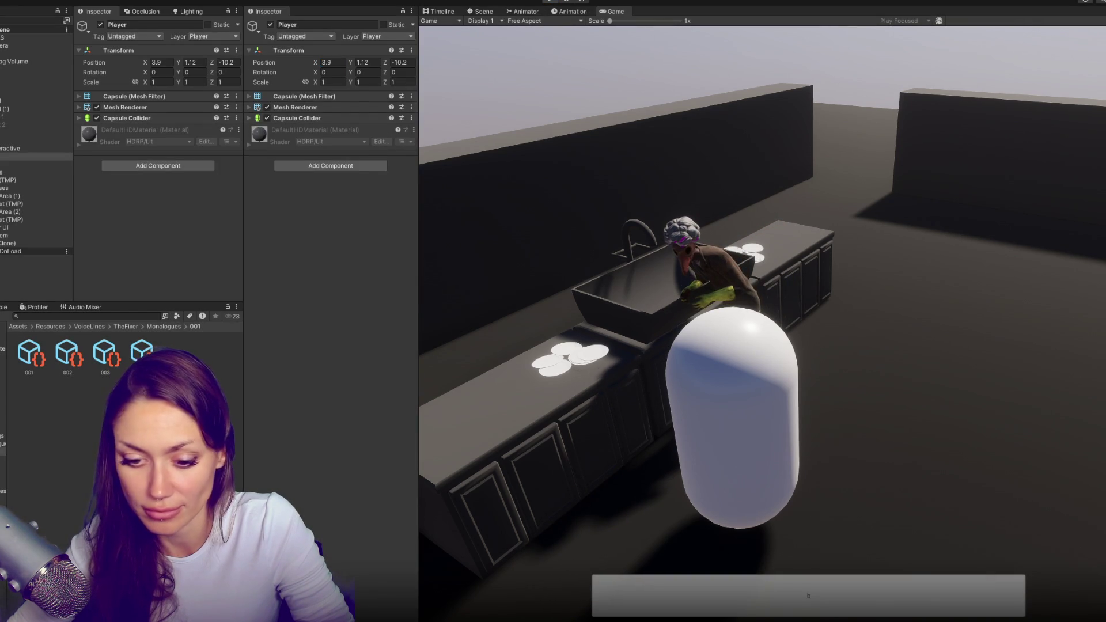
key(alt+Tab)
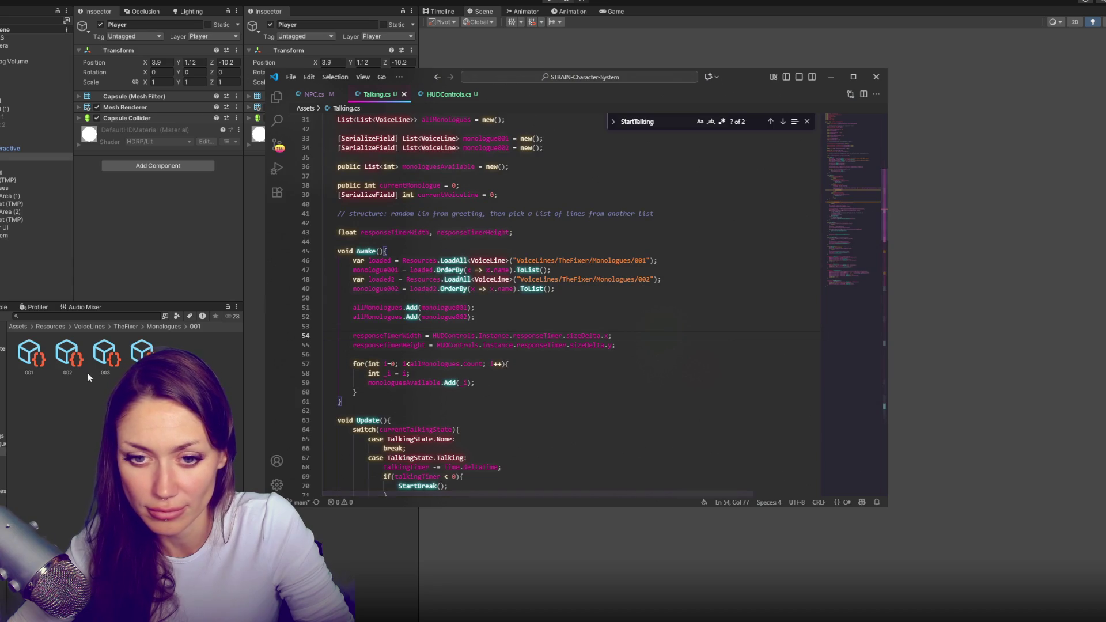
Review voice line 001 and voiceLineInfo usages, then find the ShowResponses call in StartBreak
click(32, 357)
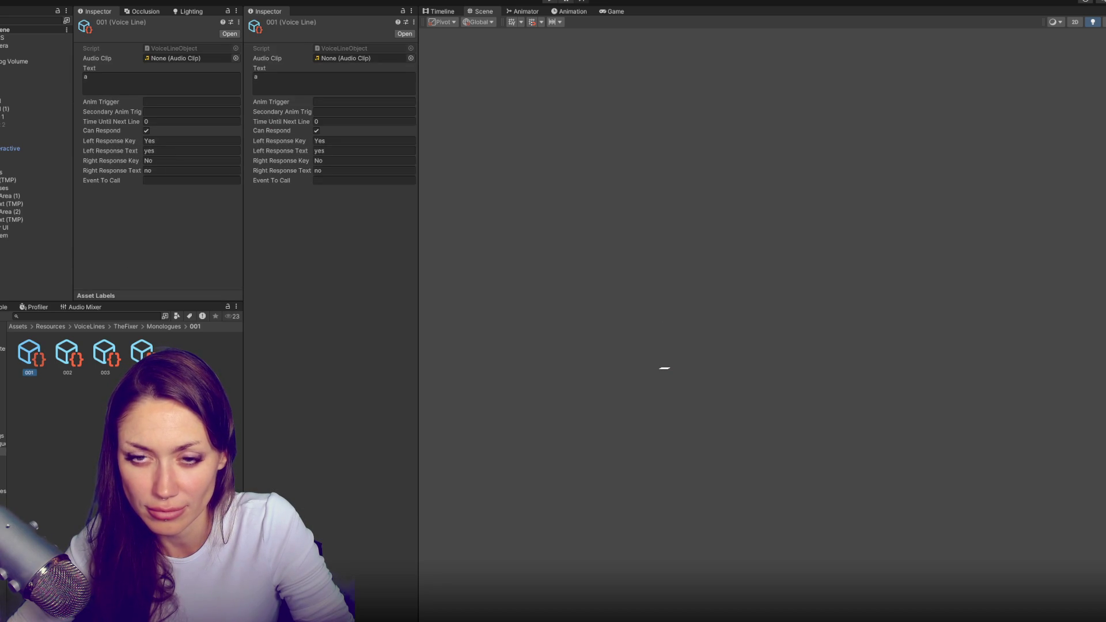
key(alt+Tab)
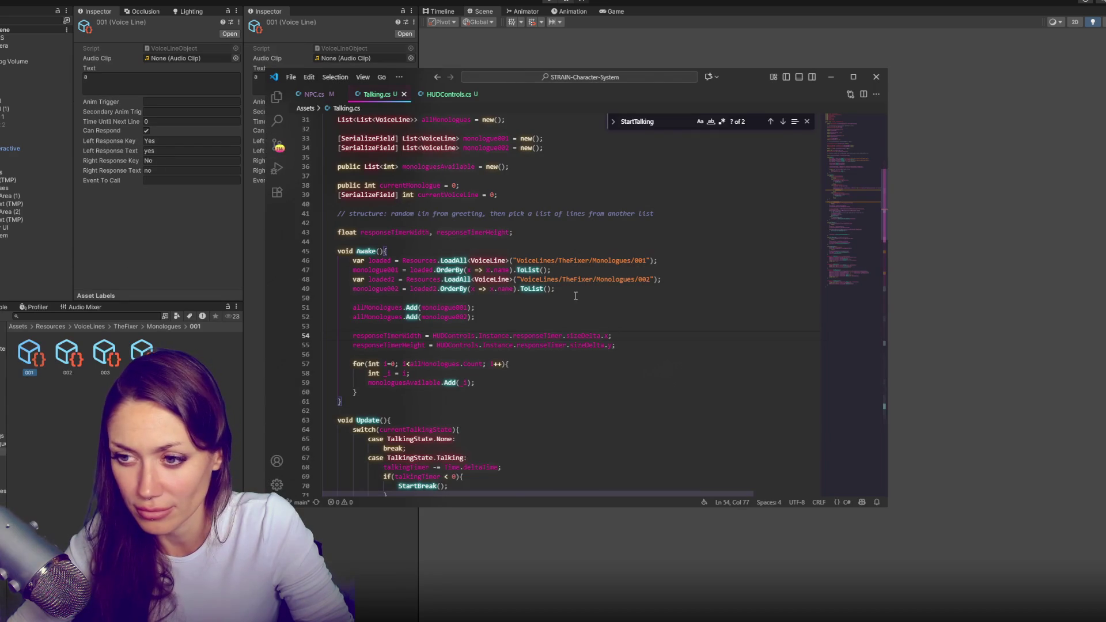
scroll(574, 295, down, 20)
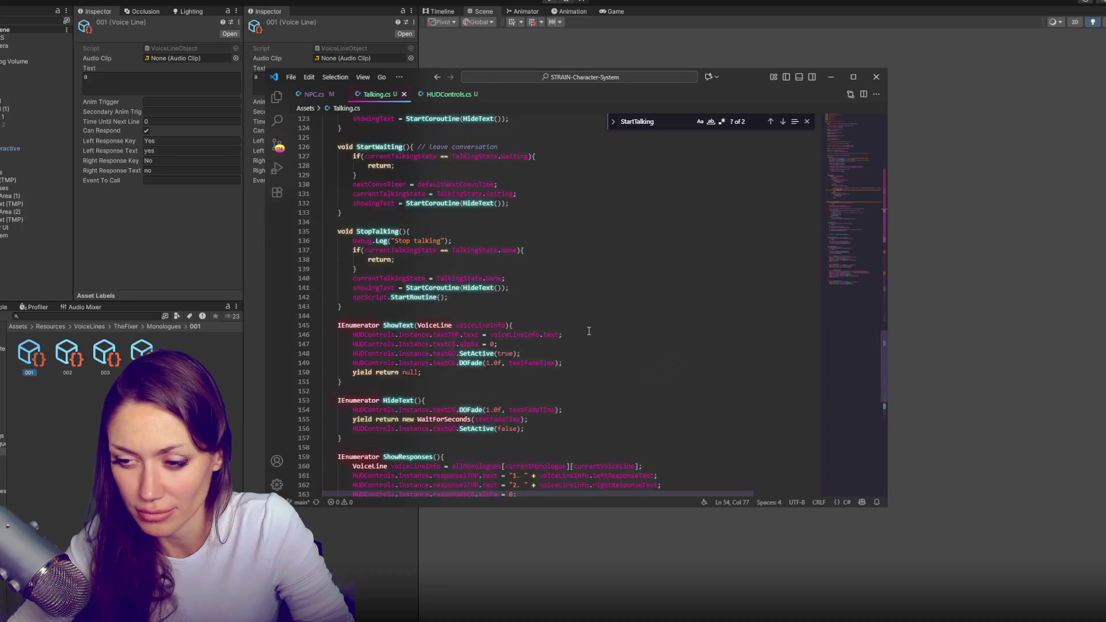
double_click(415, 293)
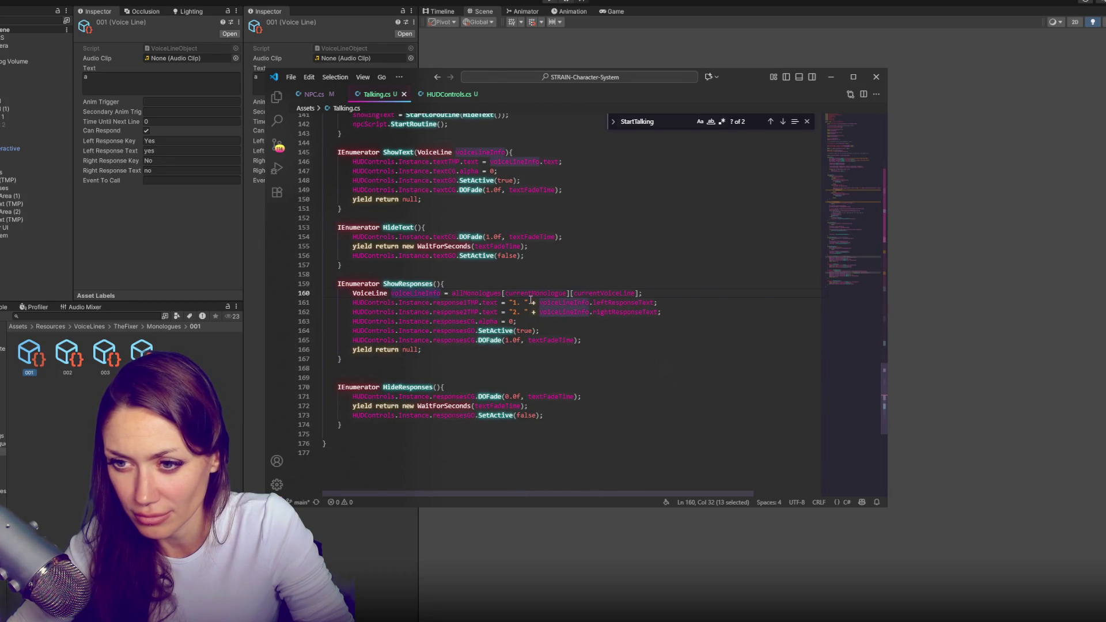
scroll(392, 272, up, 10)
scroll(392, 272, down, 2)
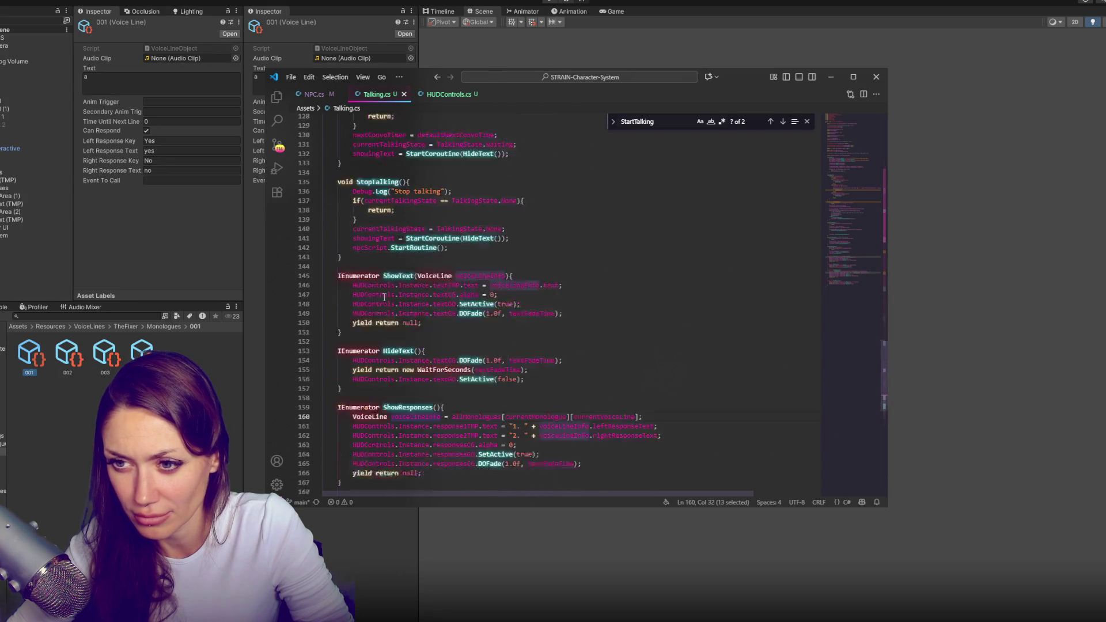
double_click(454, 180)
scroll(595, 286, up, 4)
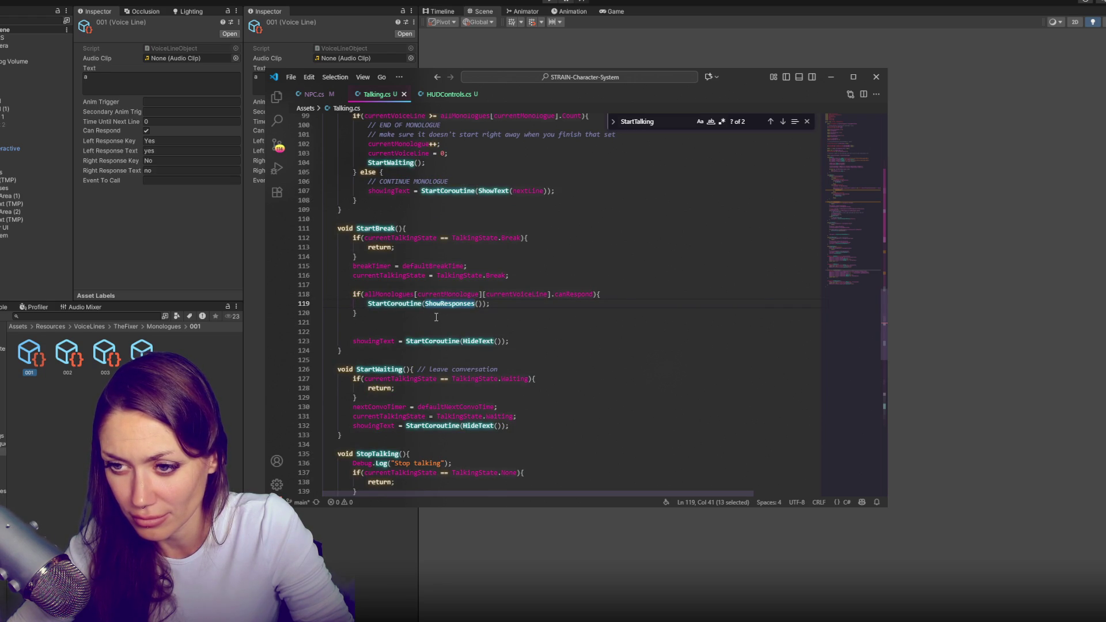
Add Debug.Log("Show responses"); above the ShowResponses call and save Talking.cs
key(Home)
key(Return)
key(Up)
text(Debug.Log("Sho)
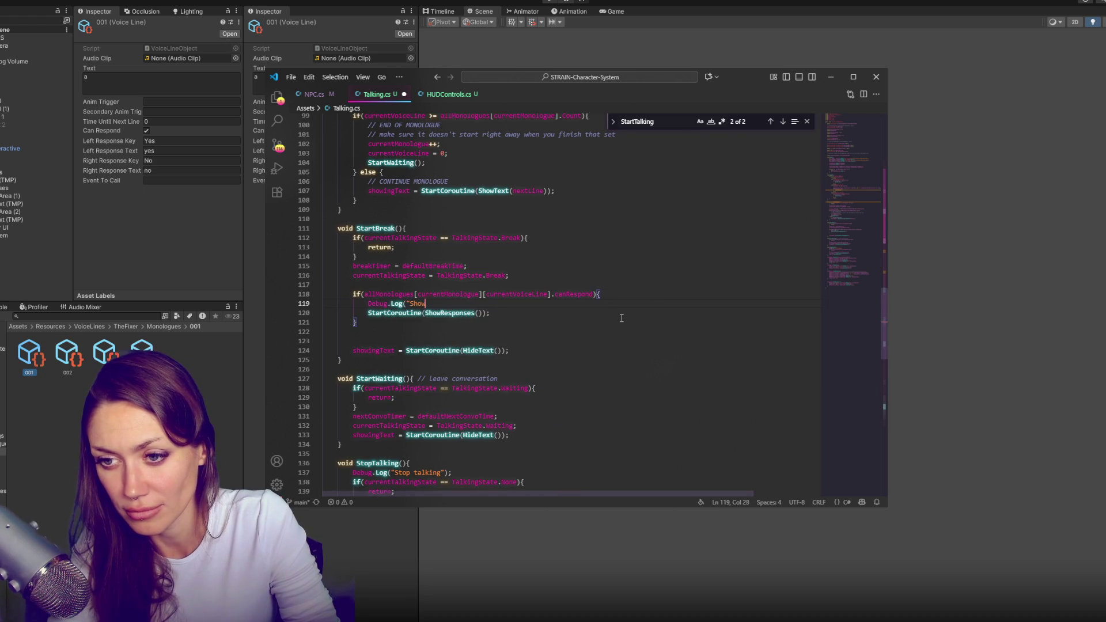
text(");)
key(ctrl+s)
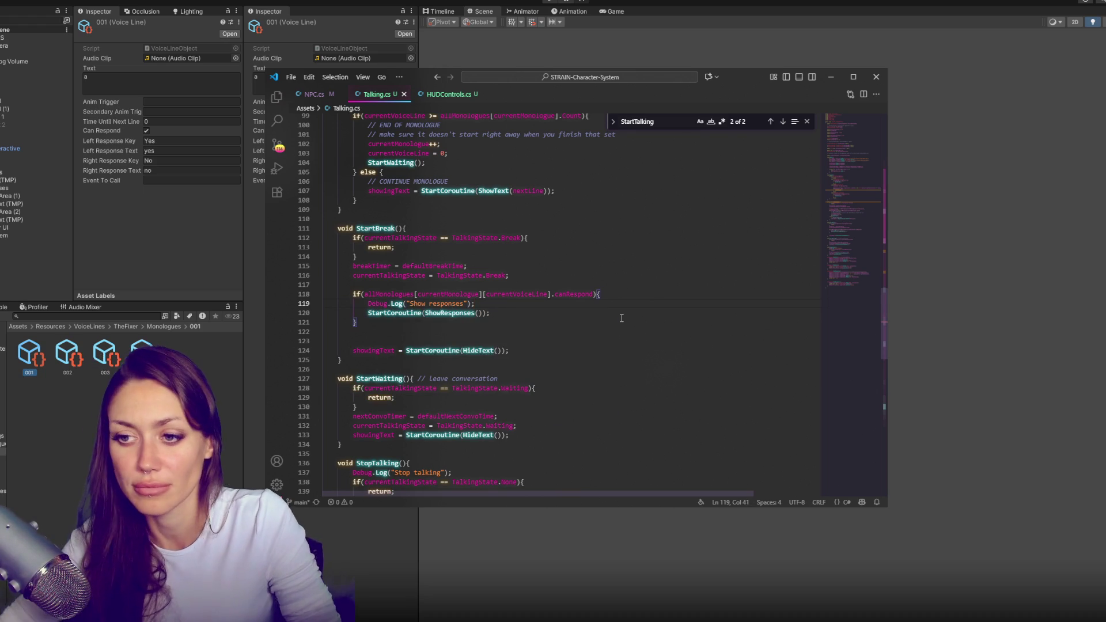
scroll(613, 328, down, 15)
scroll(604, 341, up, 4)
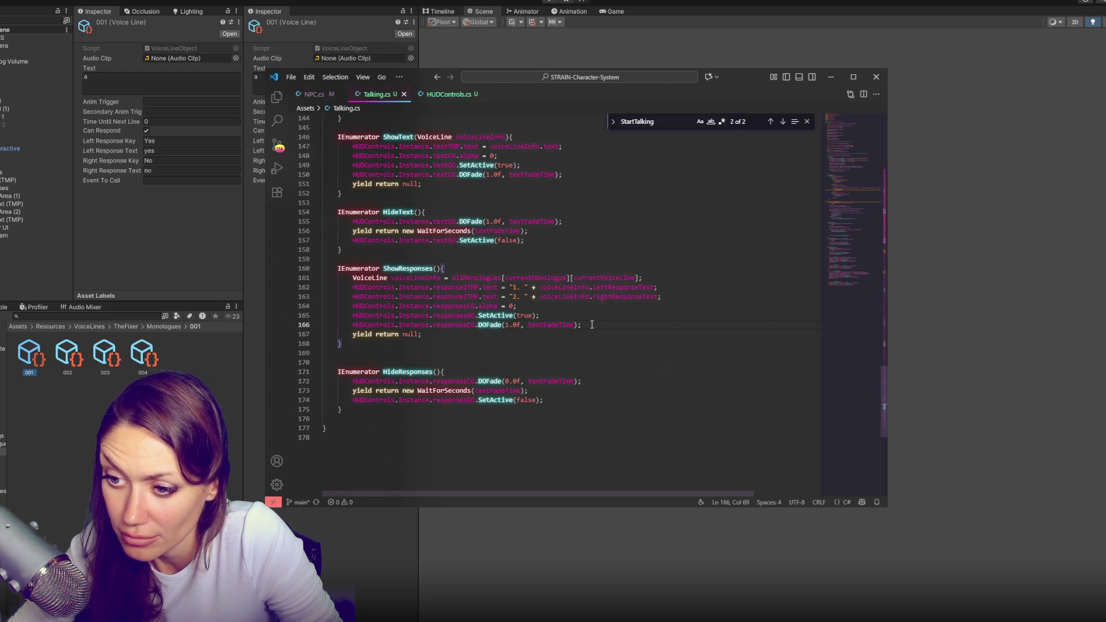
click(181, 264)
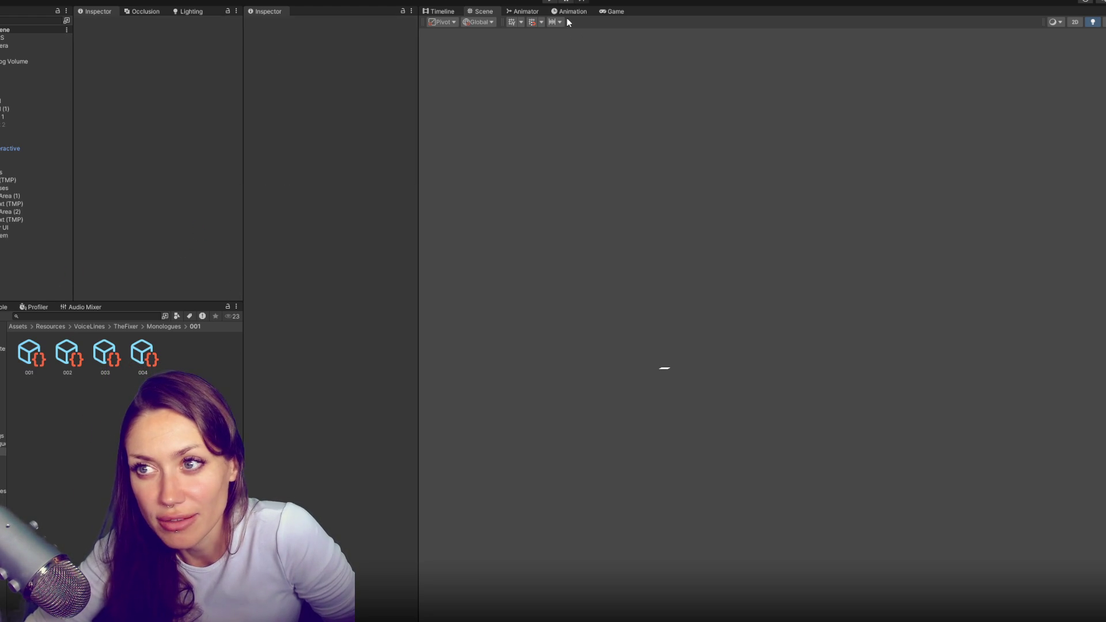
Enter play mode and move the Player capsule right next to the NPC
click(549, 2)
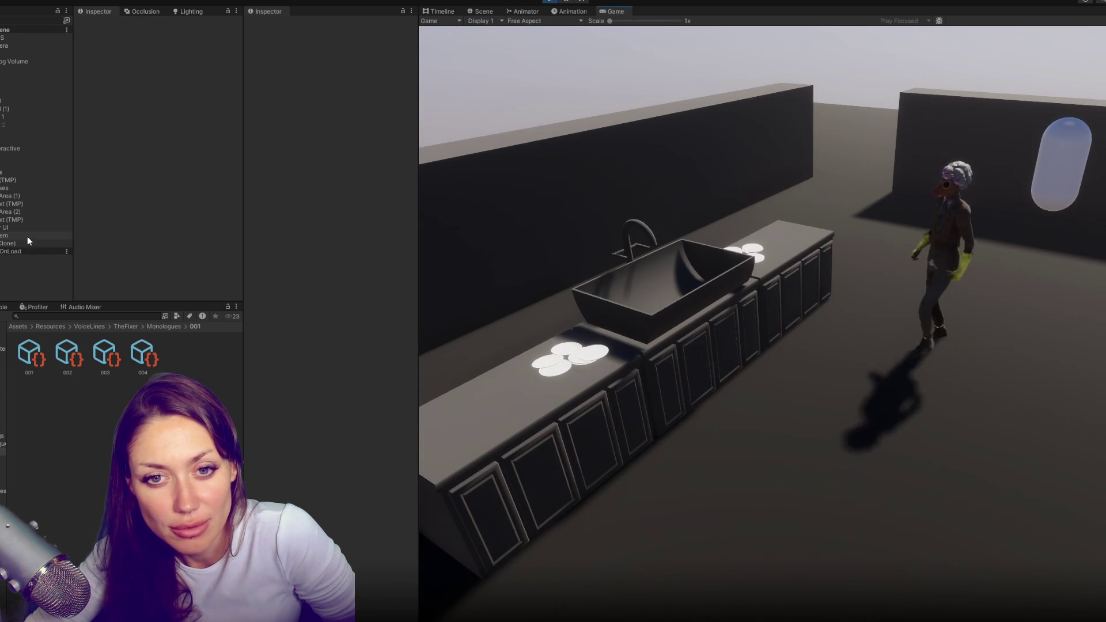
click(31, 165)
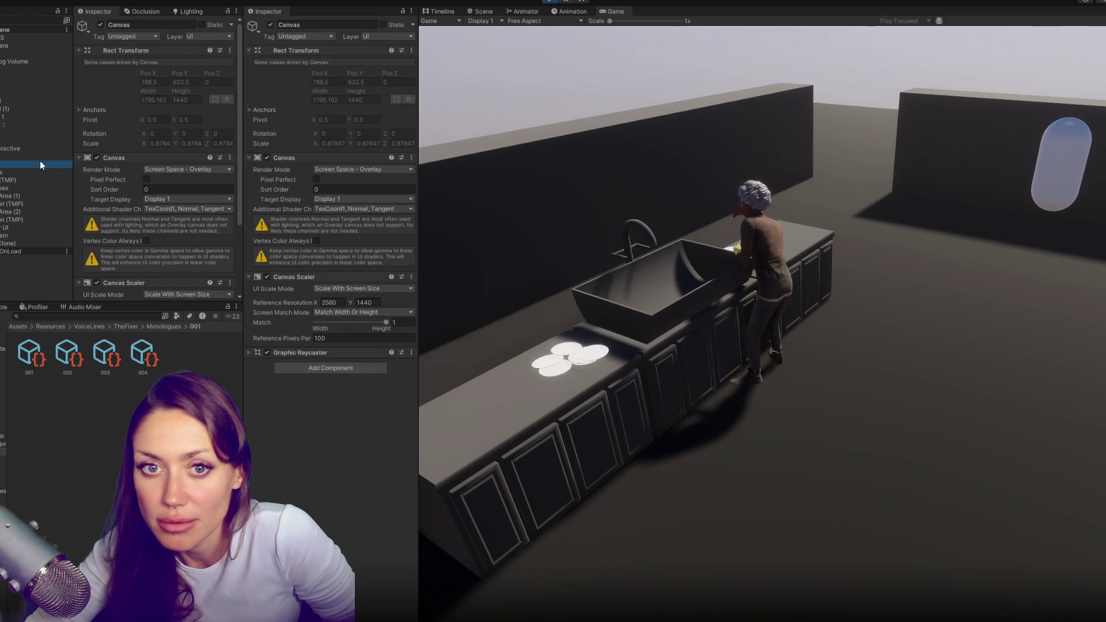
click(53, 157)
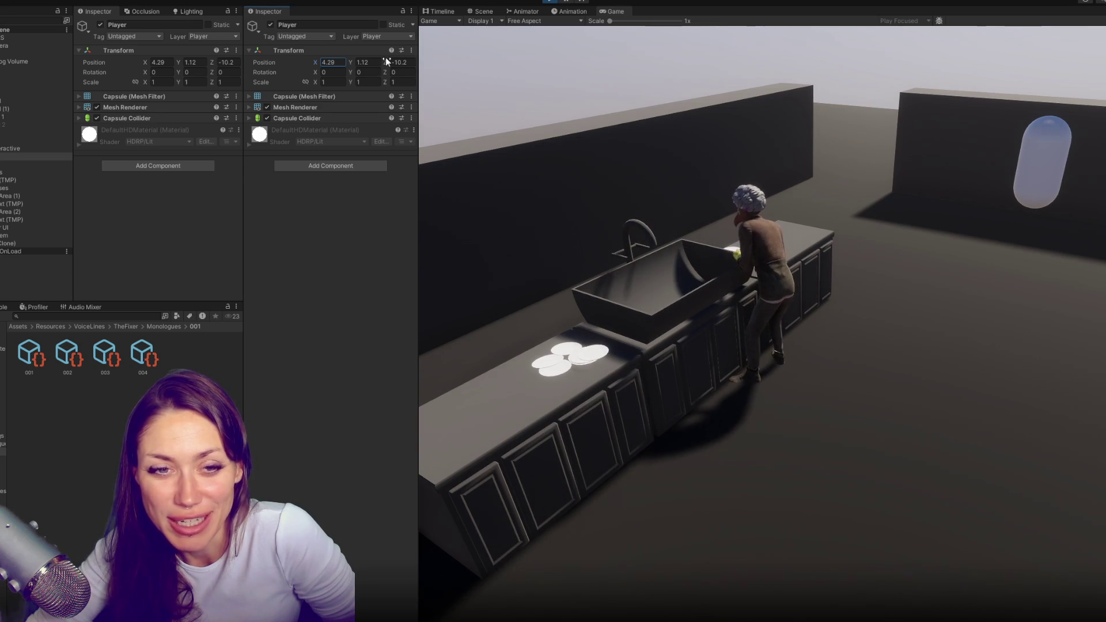
drag(385, 58, 460, 63)
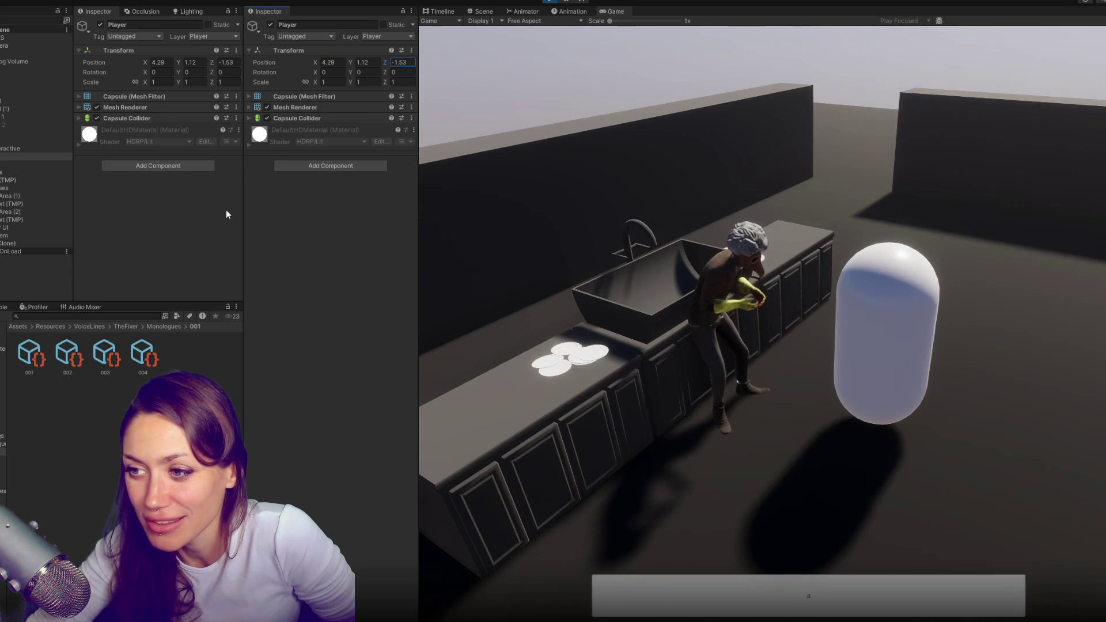
Check the Console logs and voice lines 001 and 002, then exit play mode
click(5, 306)
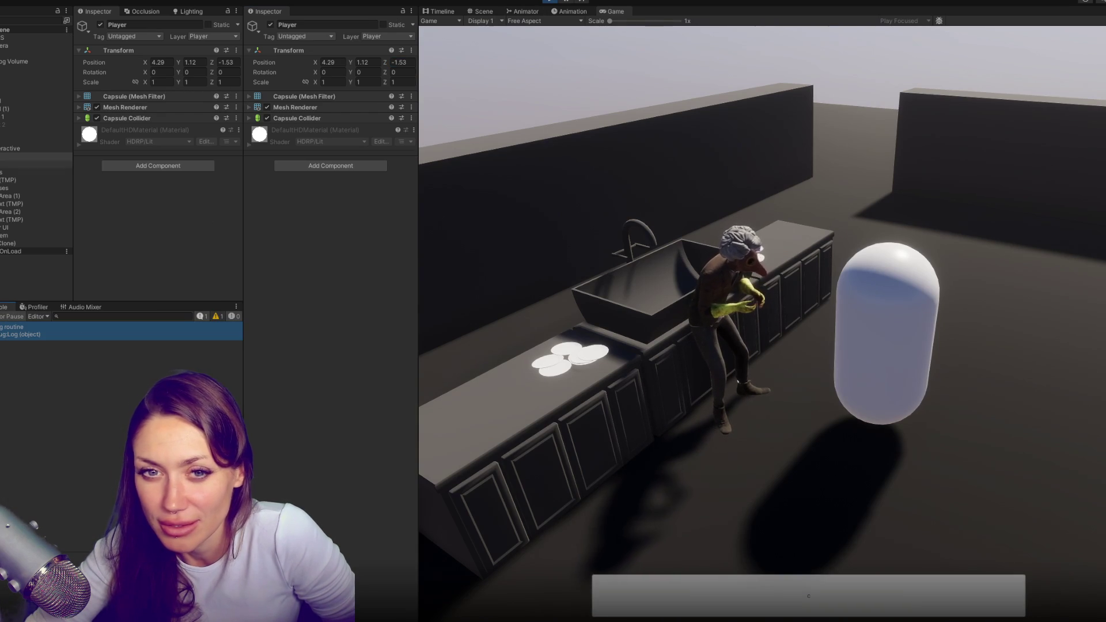
click(1, 307)
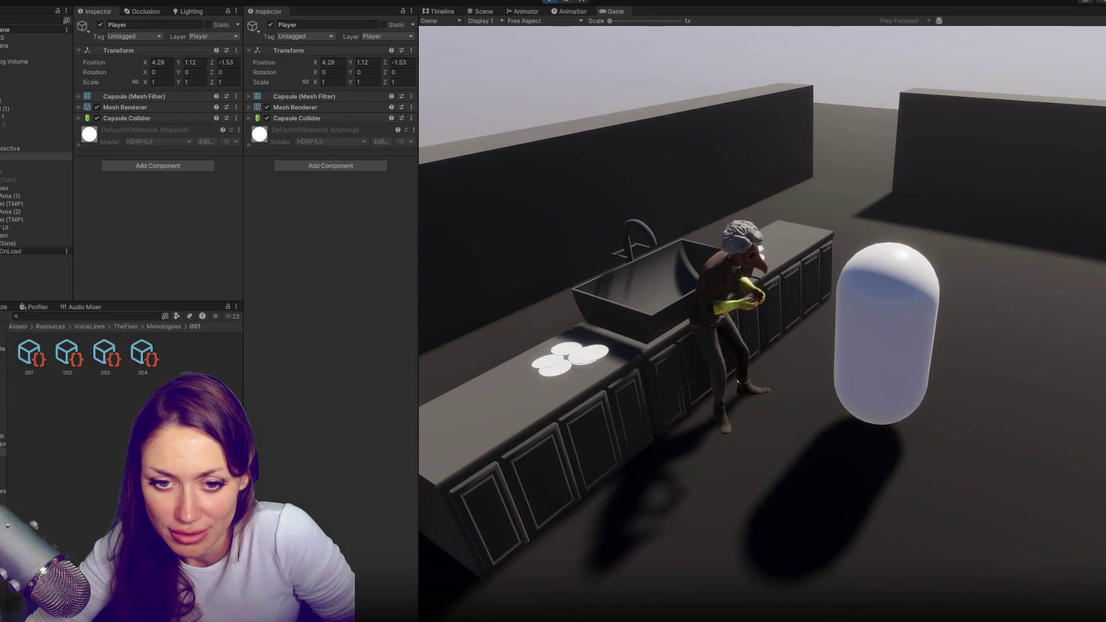
click(28, 359)
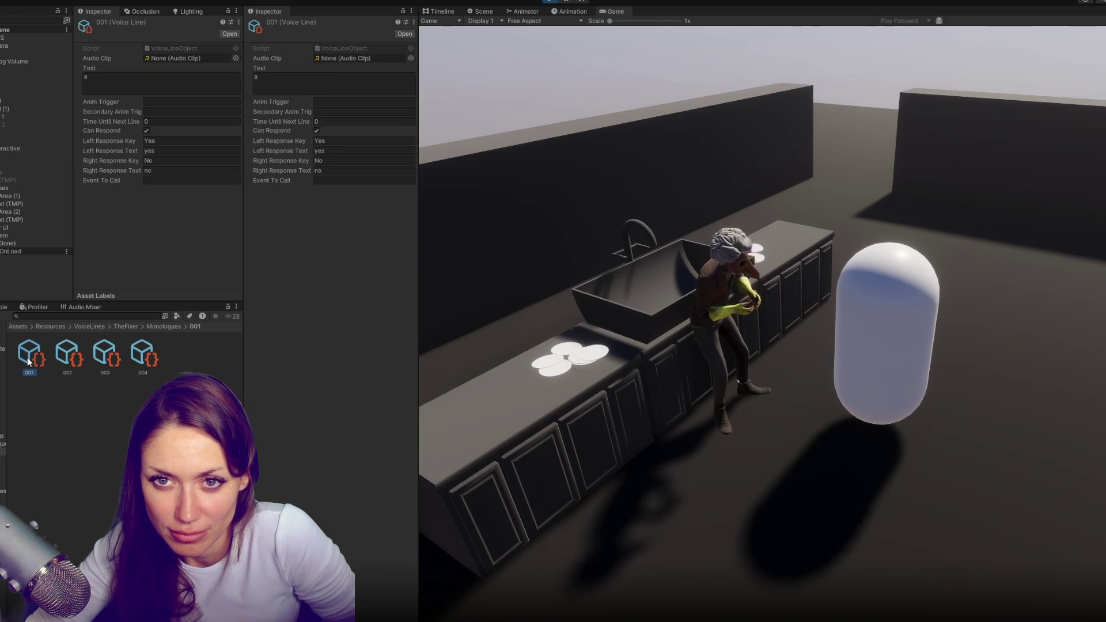
click(65, 357)
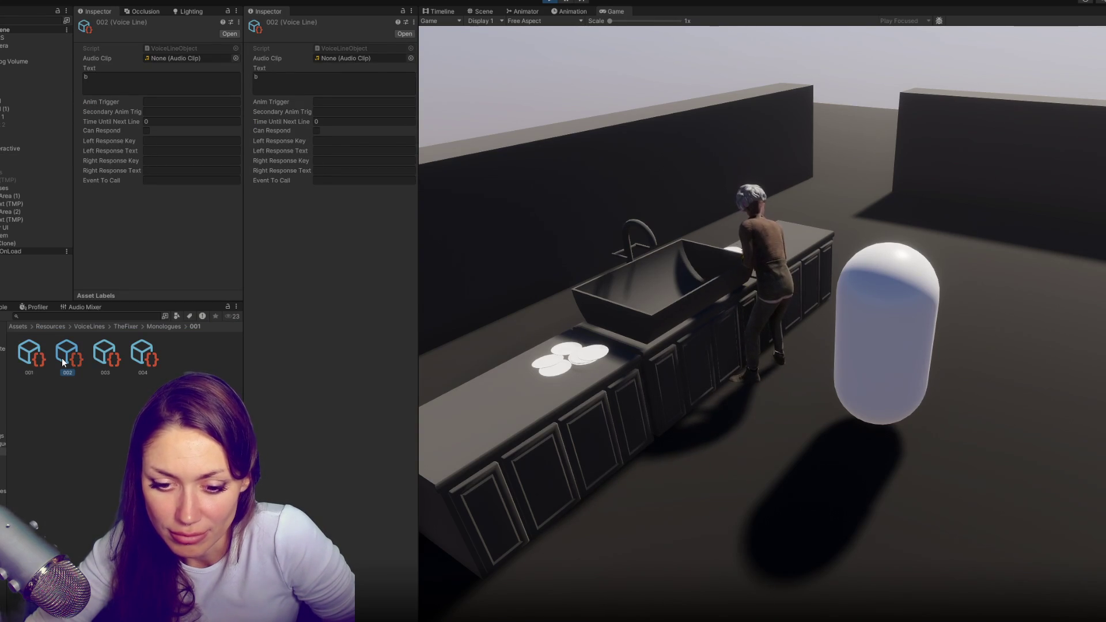
click(1, 306)
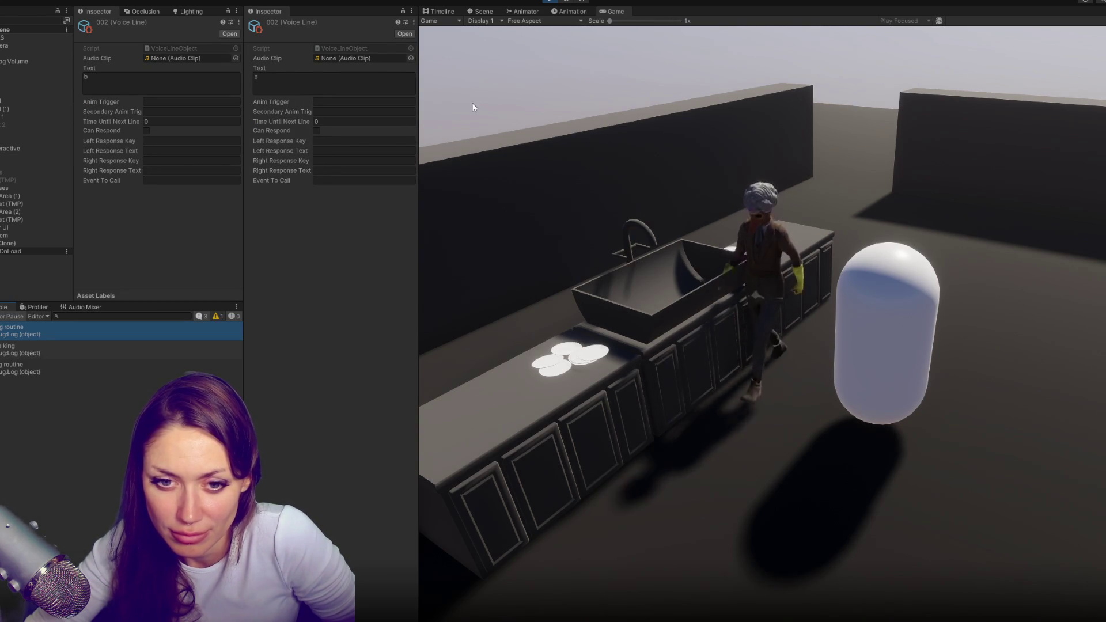
key(ctrl+p)
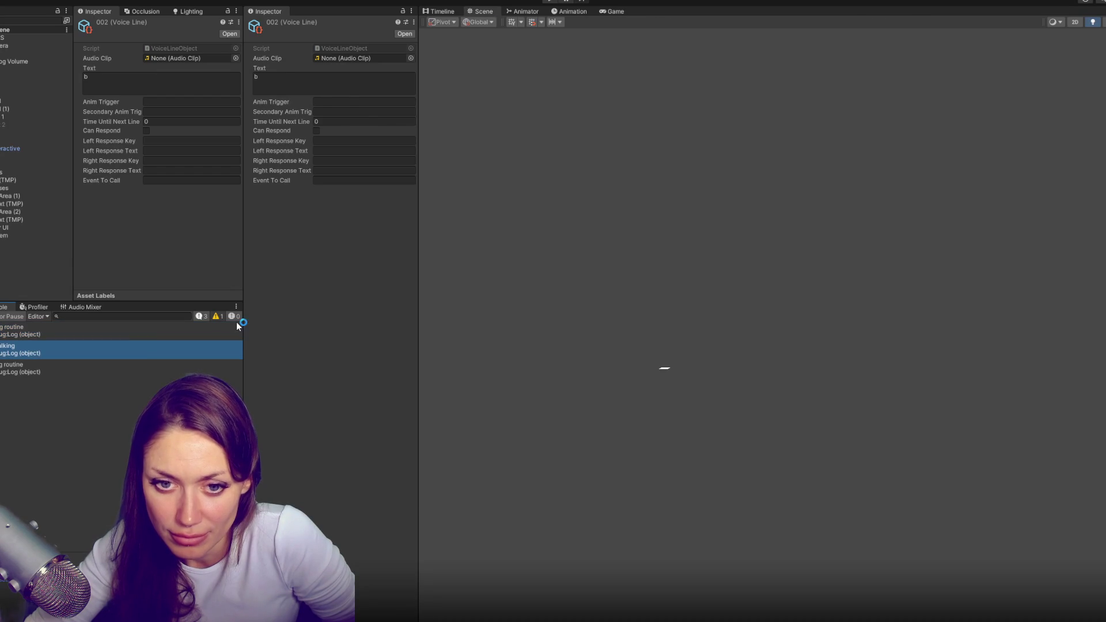
double_click(89, 347)
Delete the 'Stop talking' debug line in Talking.cs and the starting-routine debug line in NPC.cs
key(shift+Home)
key(shift+Home)
key(BackSpace)
key(BackSpace)
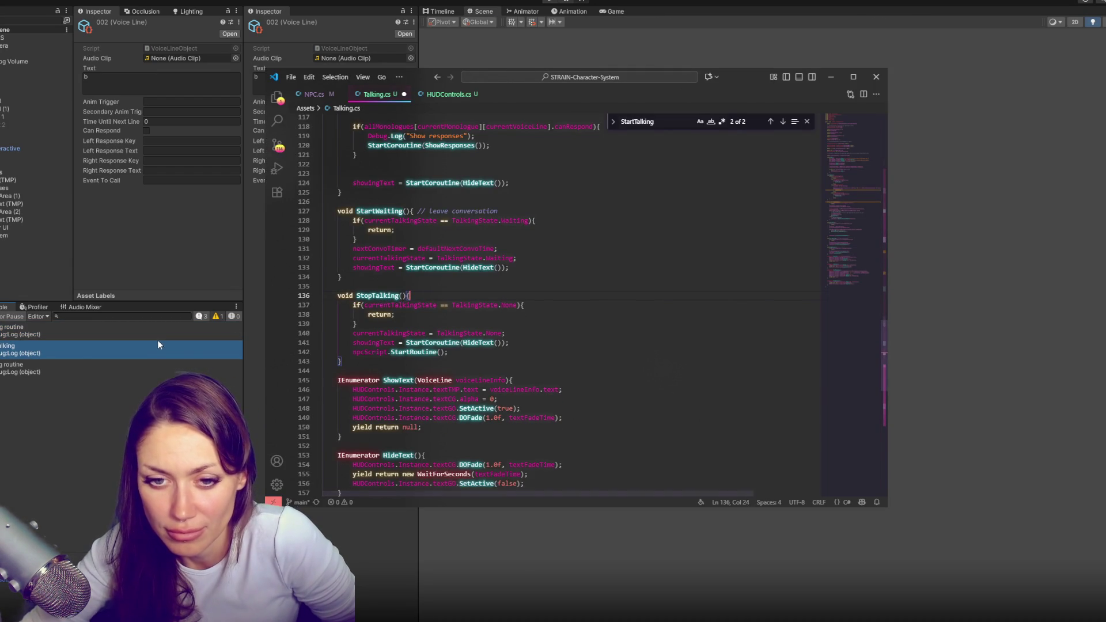
double_click(157, 339)
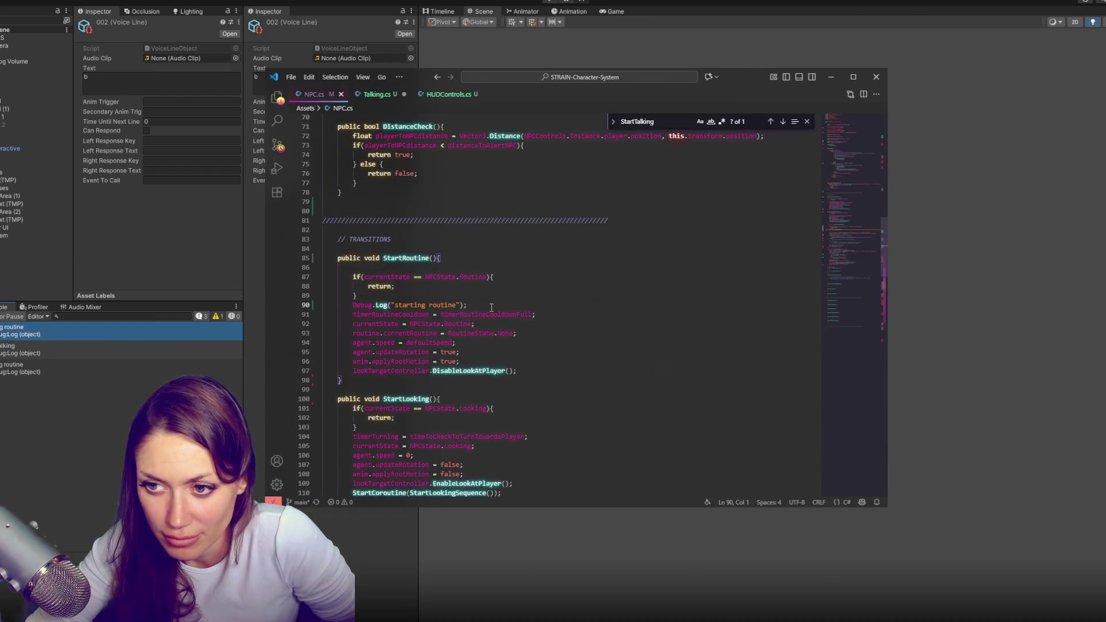
drag(467, 305, 521, 294)
key(BackSpace)
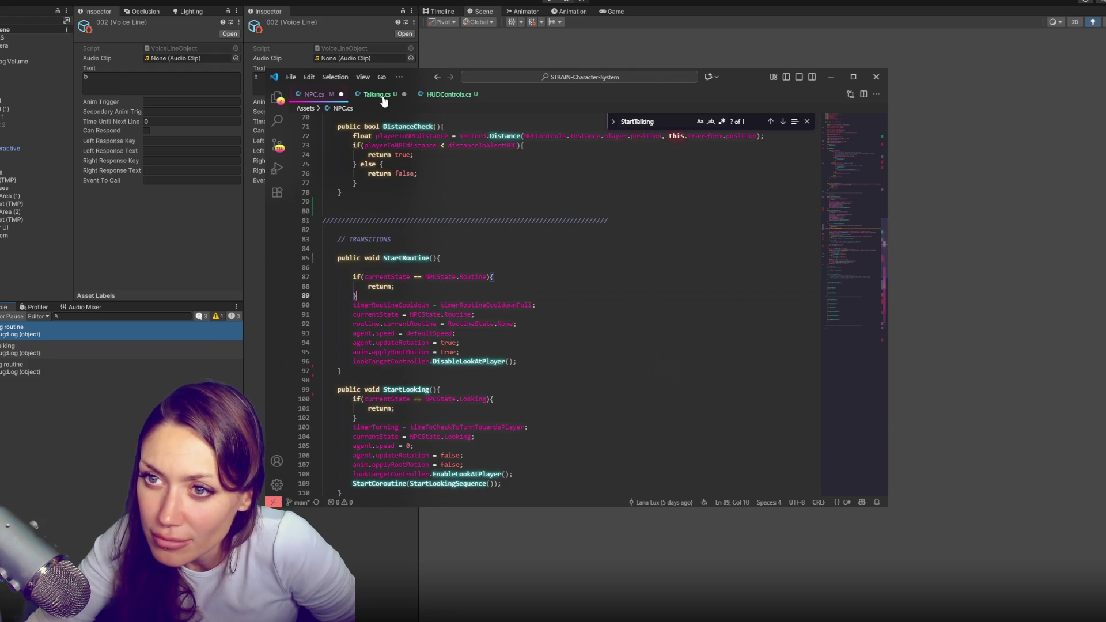
key(ctrl+Tab)
Add an else branch logging 'current monologue: ' and 'current voice line : ' values, save, and return to Unity
scroll(527, 163, up, 3)
scroll(527, 163, up, 1)
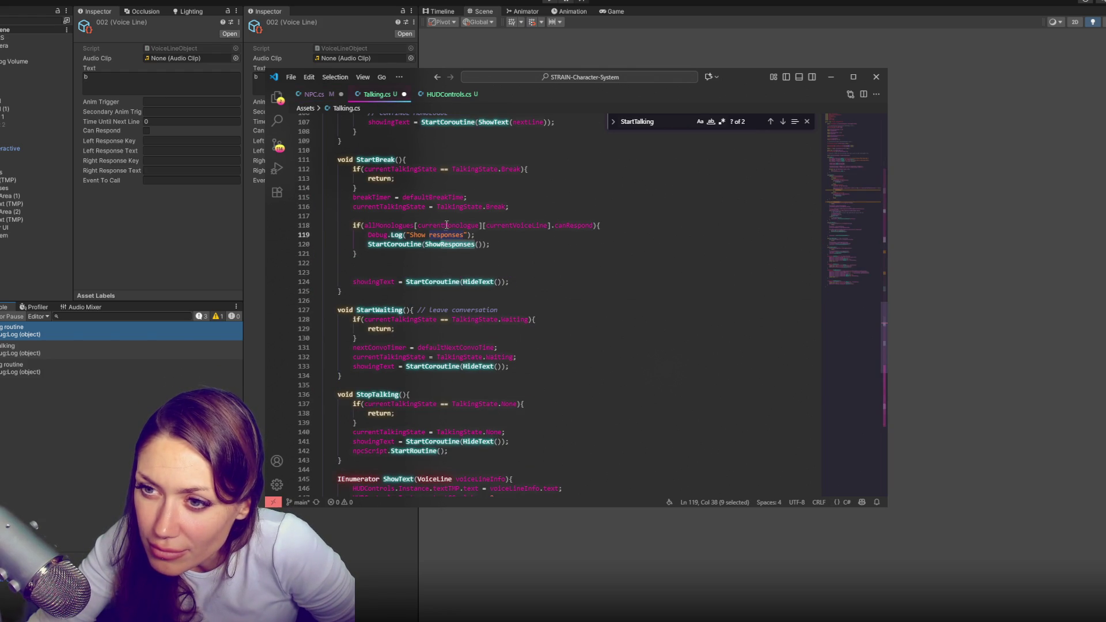
click(396, 219)
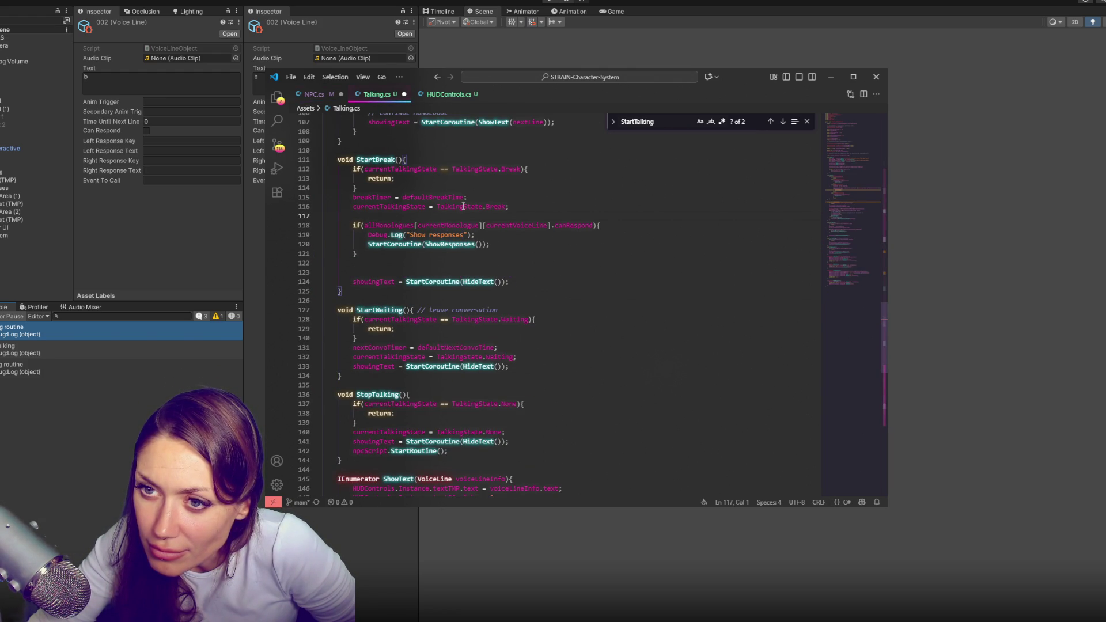
double_click(377, 227)
scroll(493, 227, up, 3)
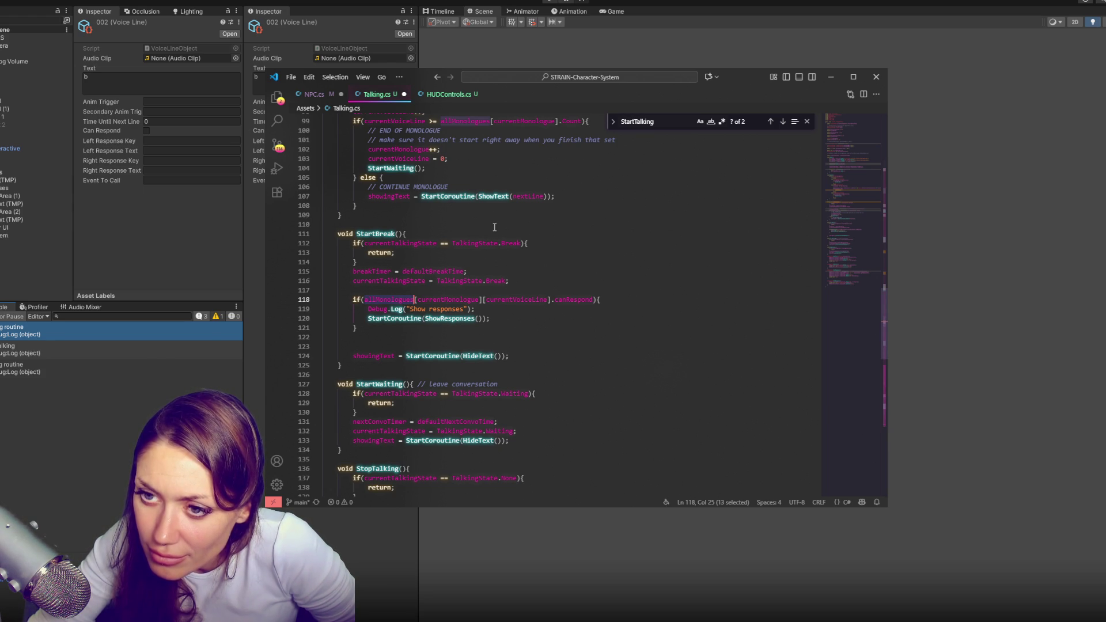
click(522, 328)
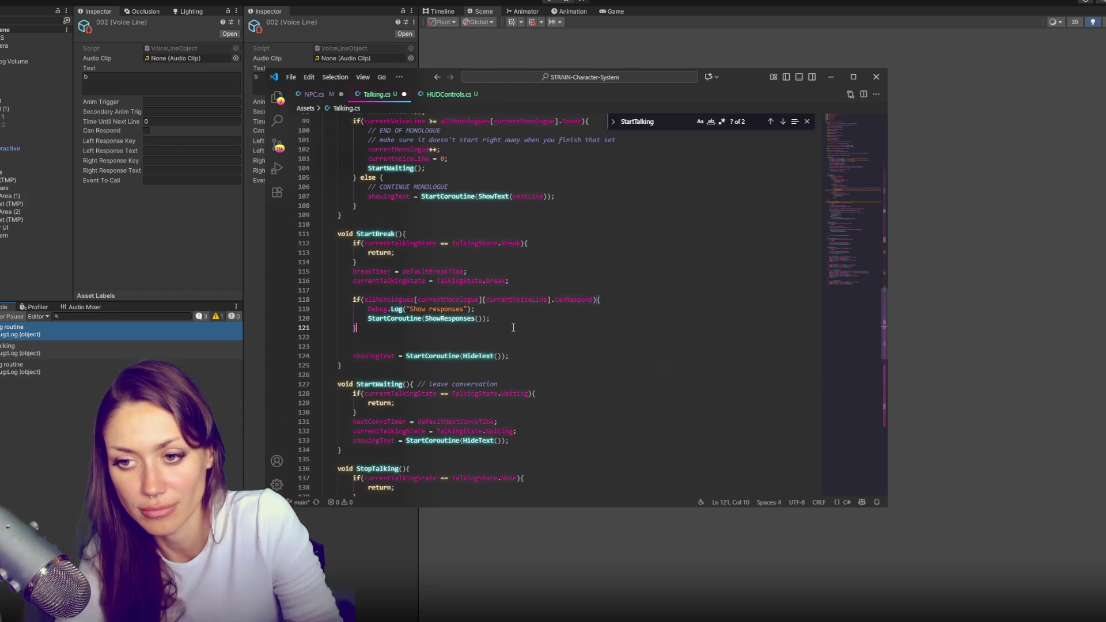
text(else {)
key(Return)
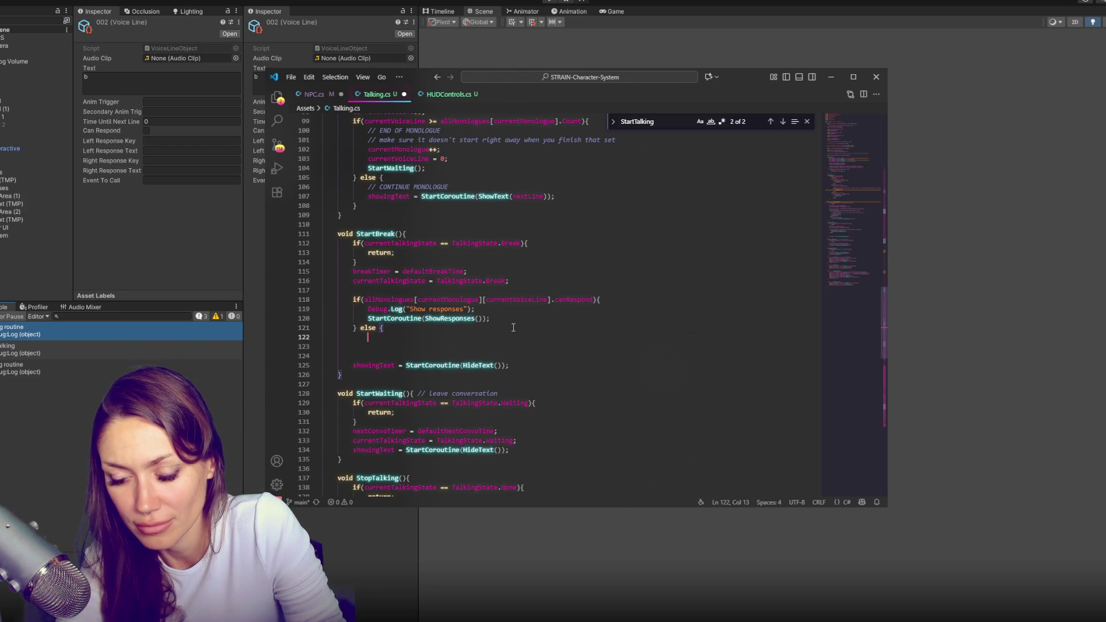
text(Debug.Log("current monologue: " + )
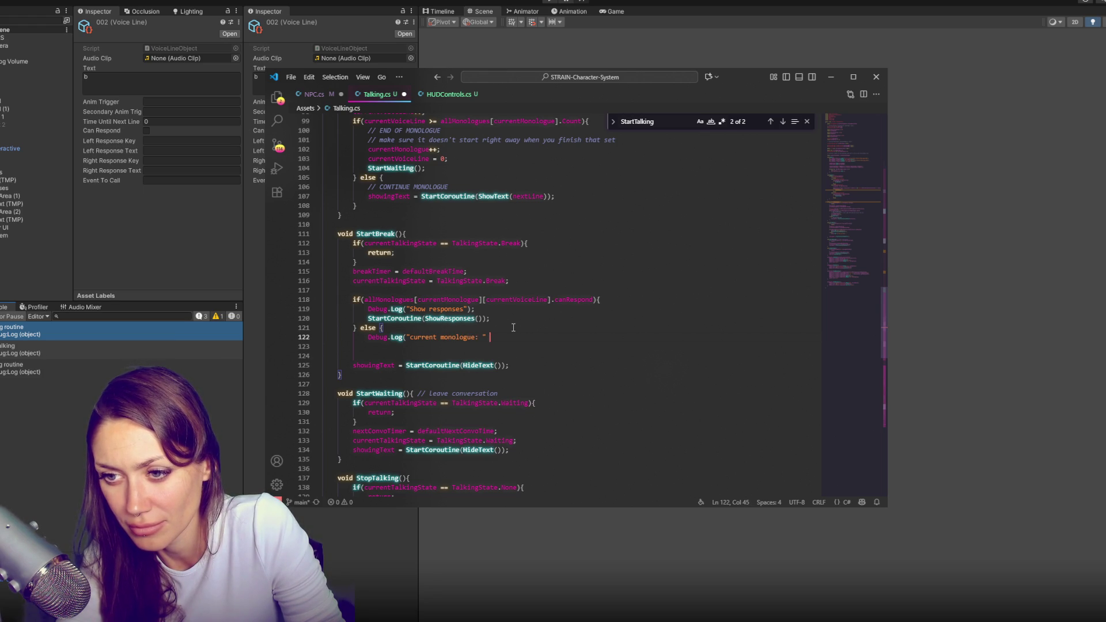
text(currentMono)
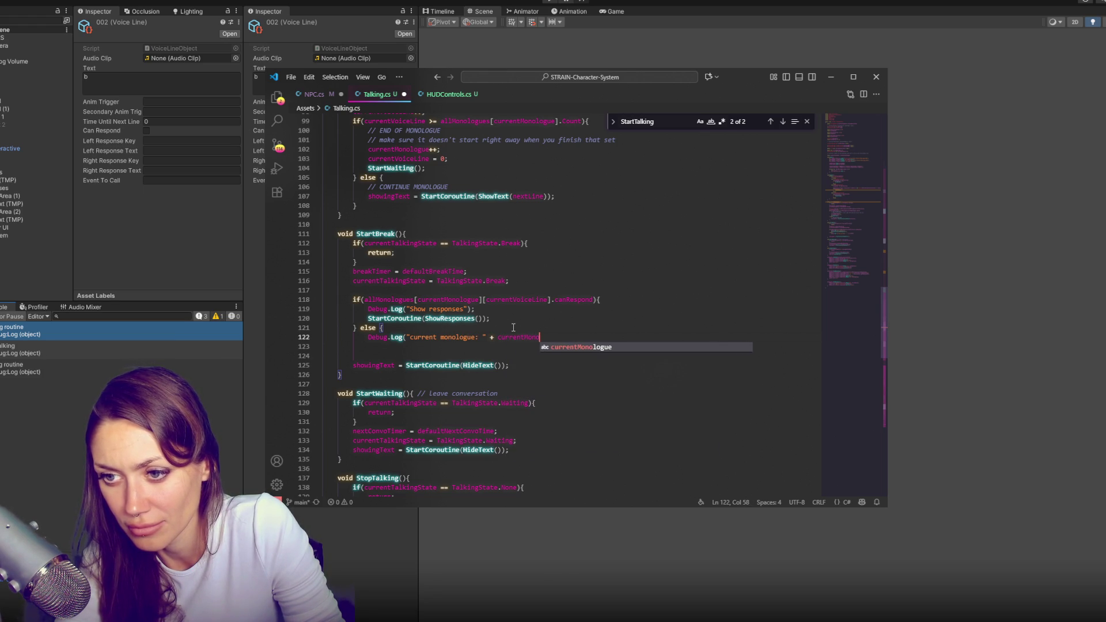
text(logue + ")
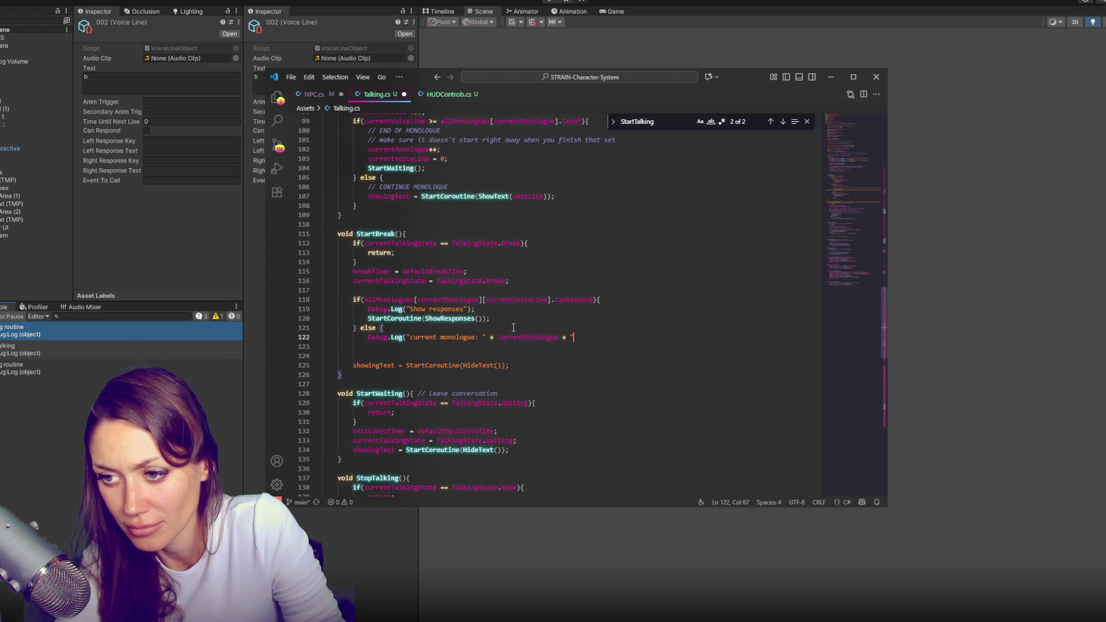
text( current voice line : " +)
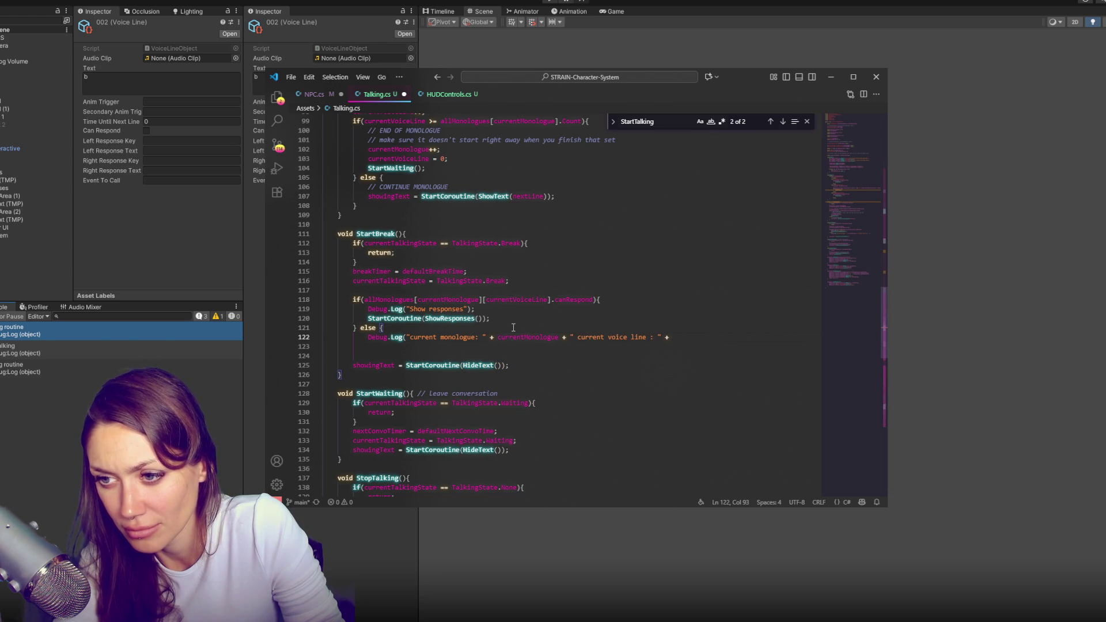
text( curre)
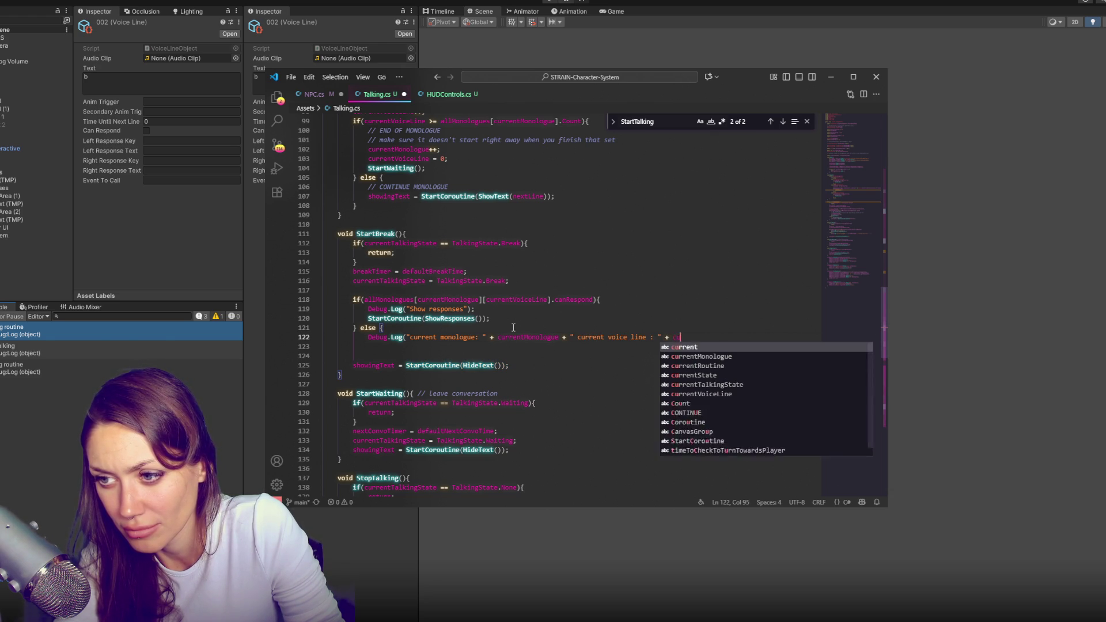
text(ntVoiceLine)
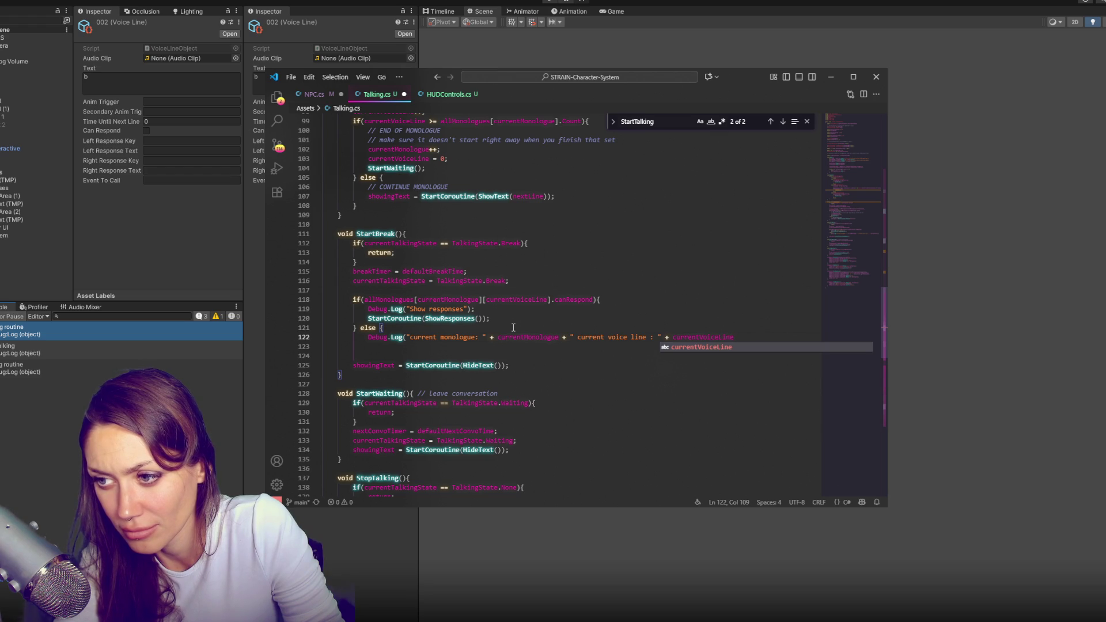
text();)
key(ctrl+s)
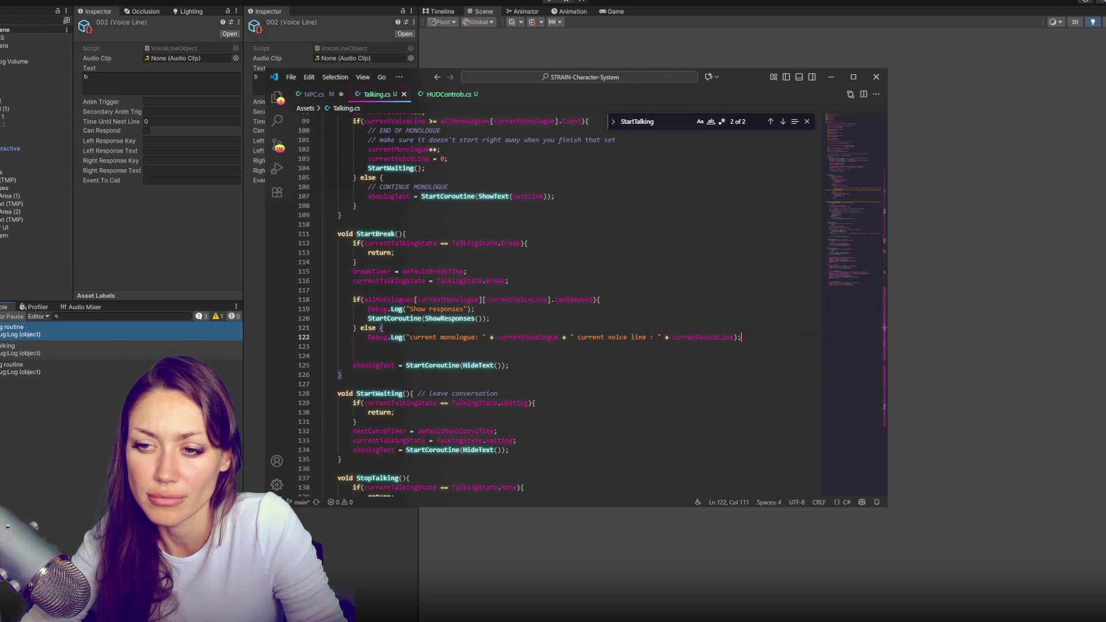
key(alt+Tab)
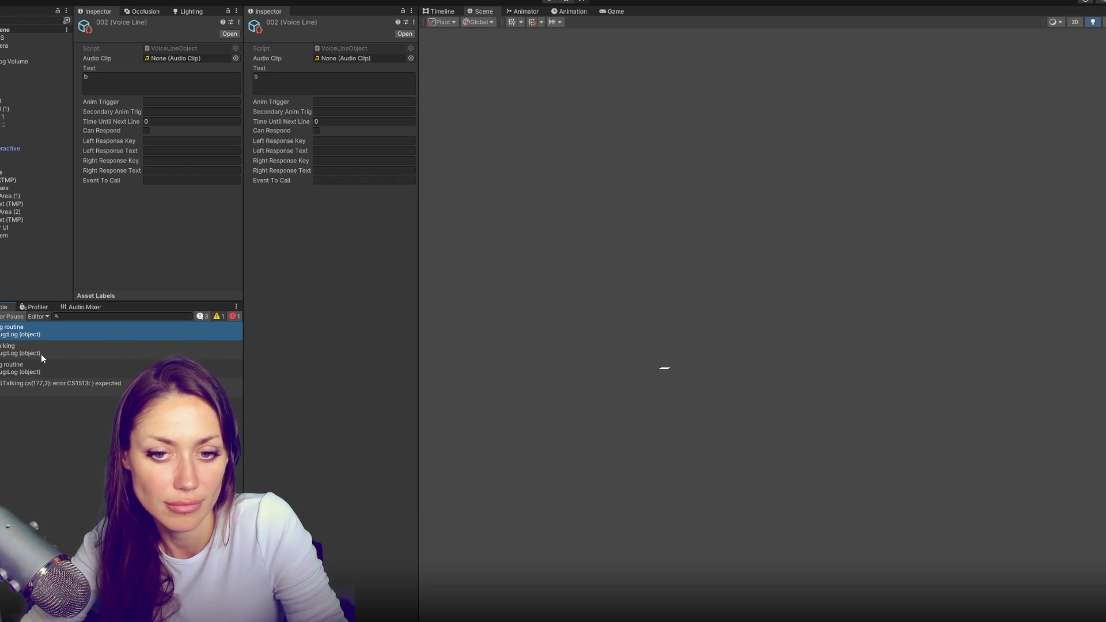
Jump to the CS1513 error and add the missing closing brace after StartBreak's log line, then return to Unity
double_click(52, 384)
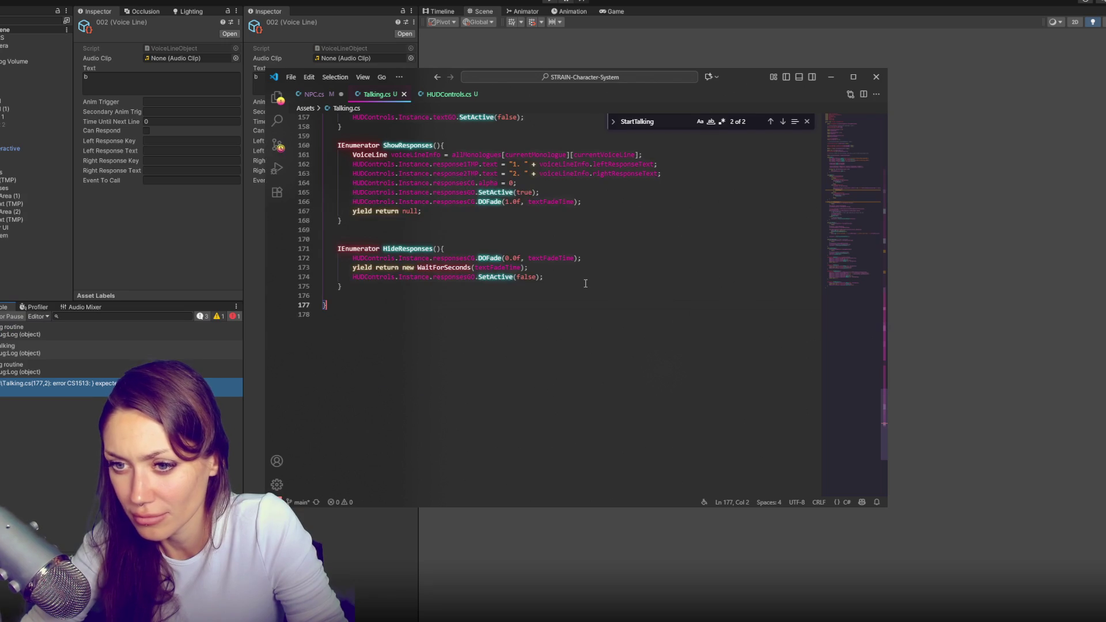
scroll(585, 283, up, 10)
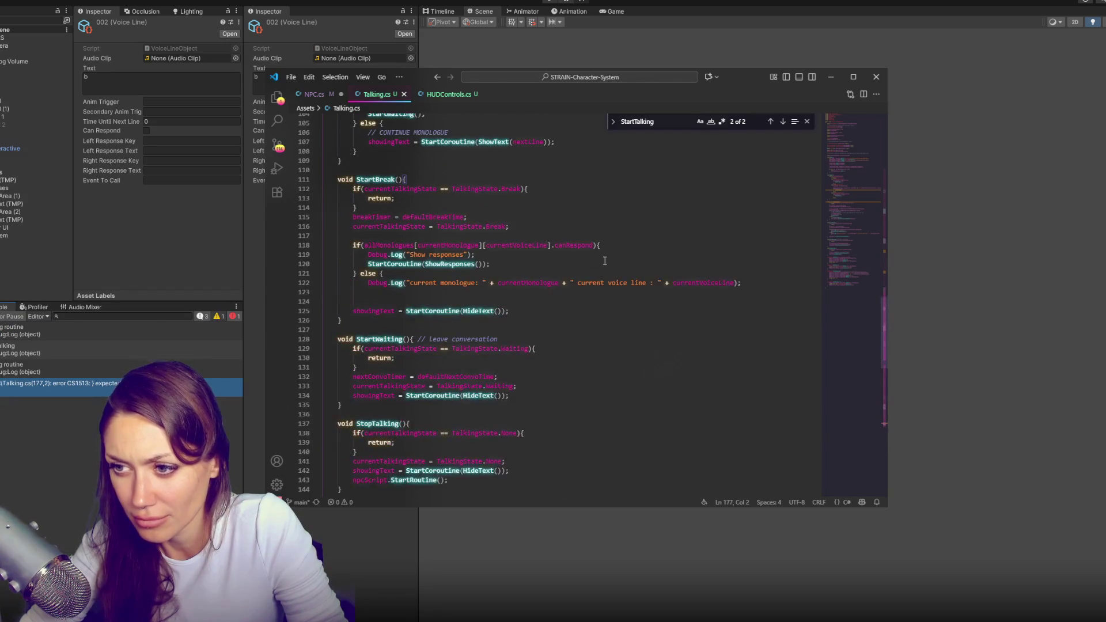
click(752, 280)
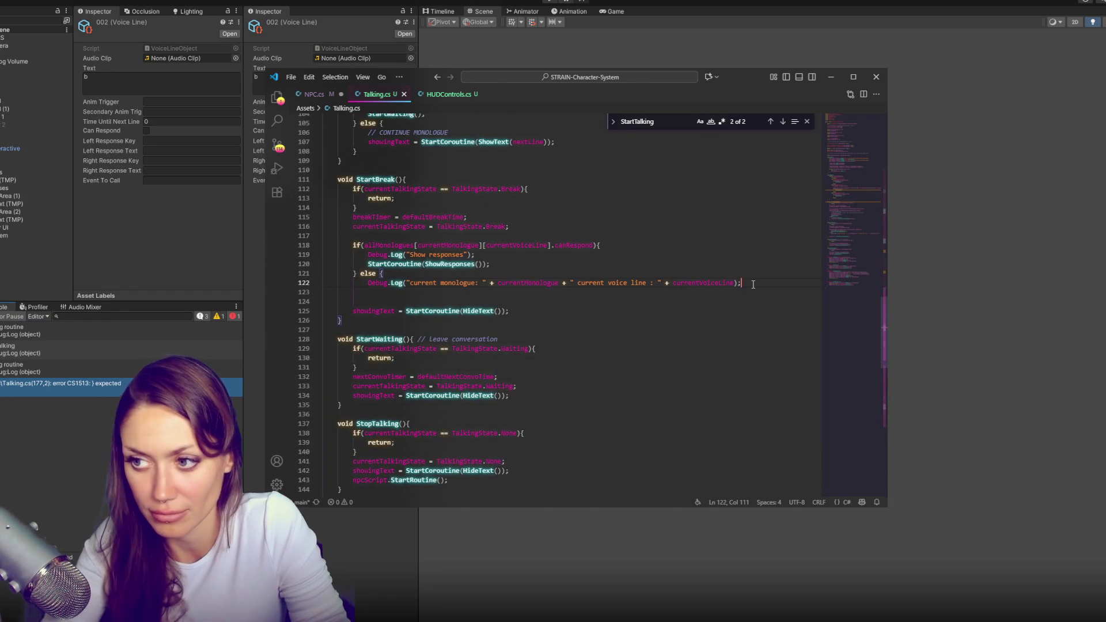
key(Return)
text(})
click(224, 345)
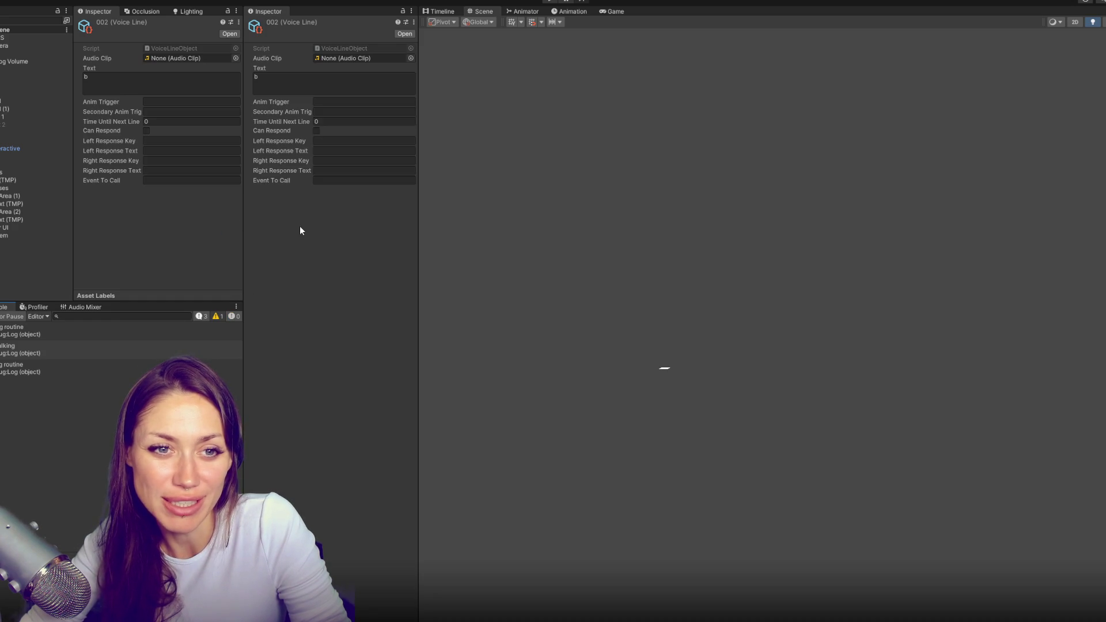
Play the scene with the Player's Position Z dragged toward the NPC, then open the voice line 1 log's source
click(551, 3)
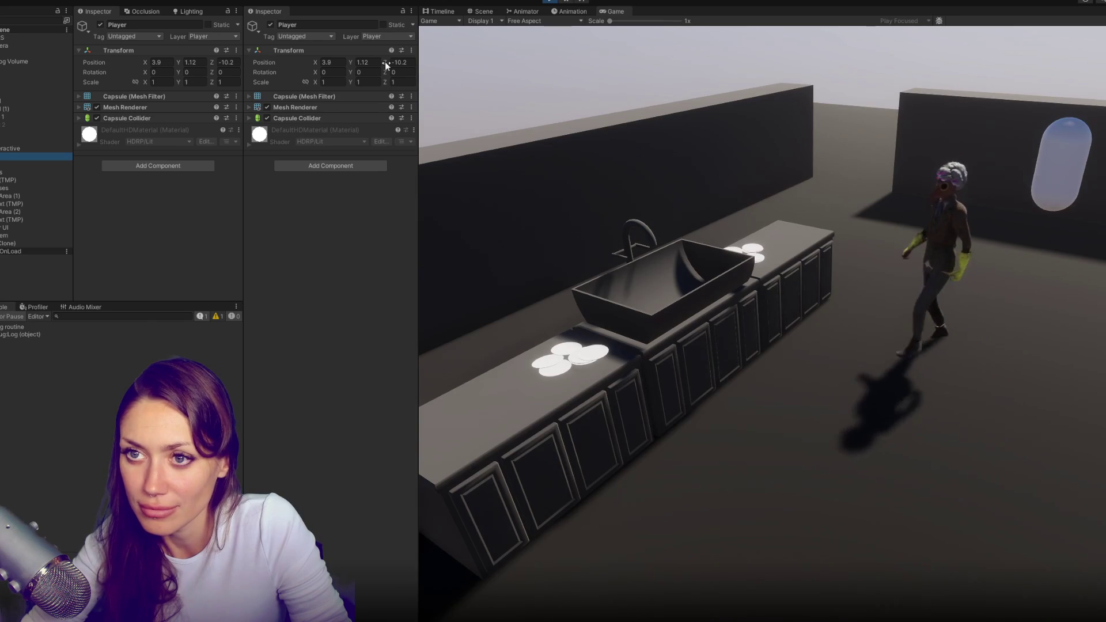
drag(384, 61, 537, 73)
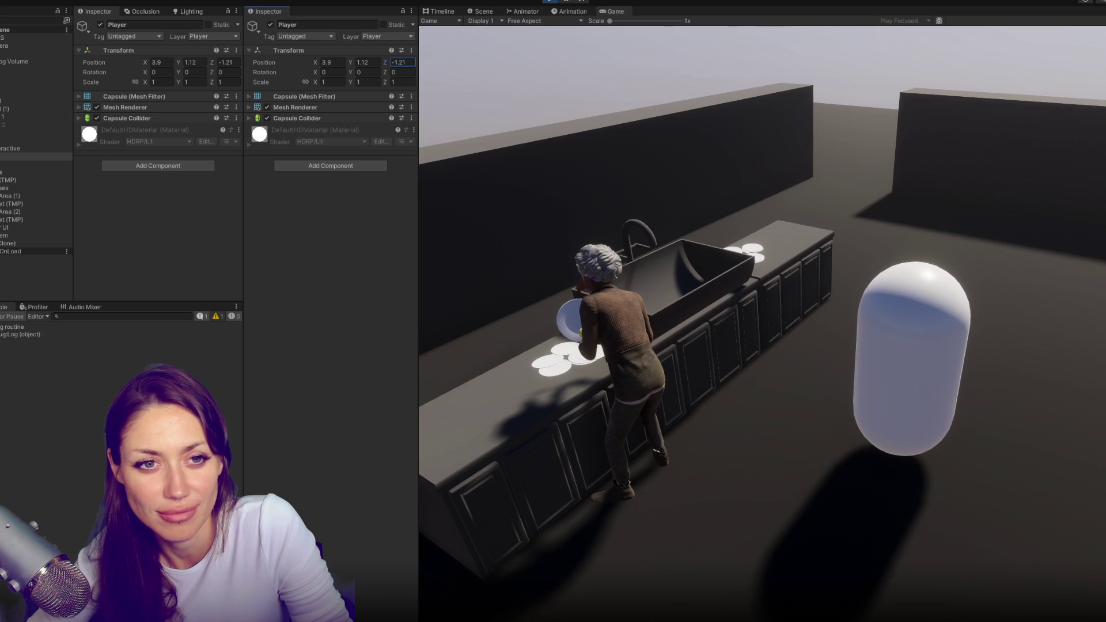
click(66, 343)
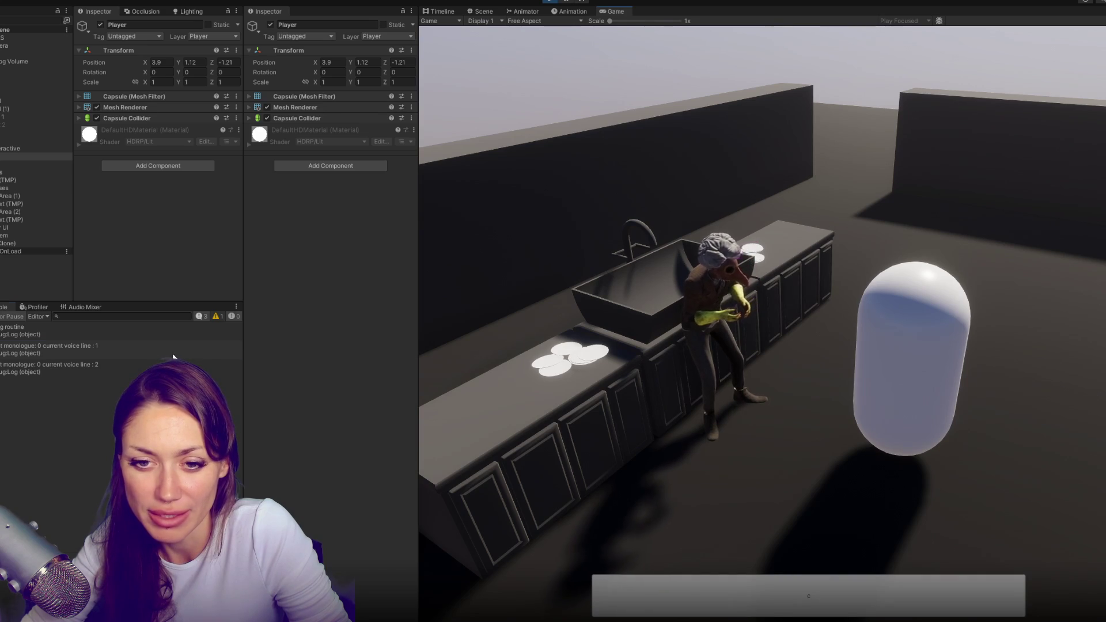
click(210, 350)
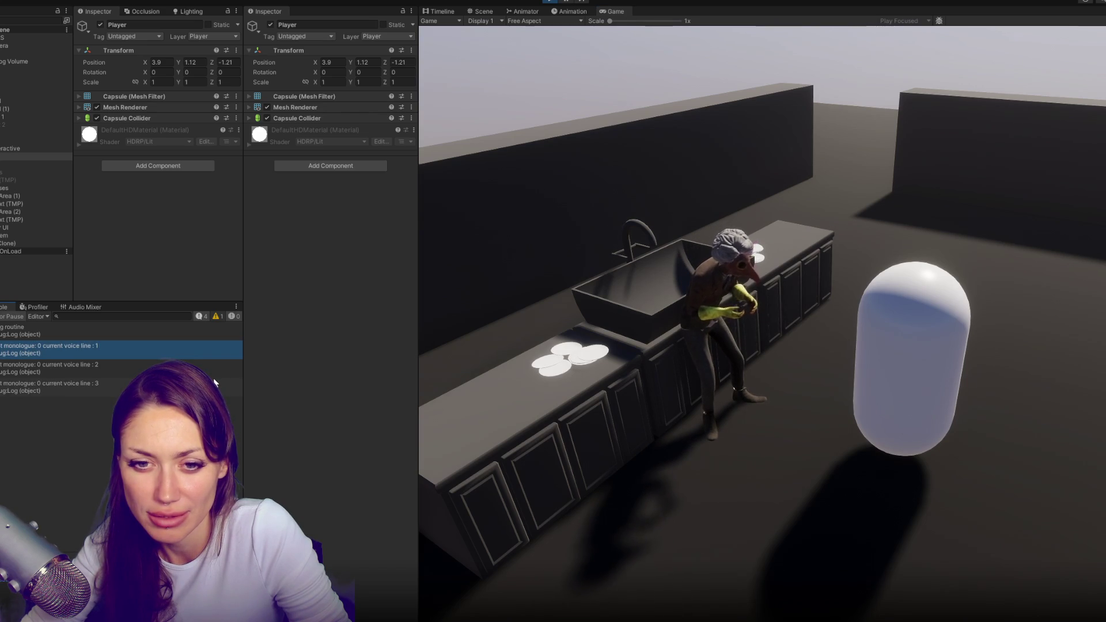
double_click(208, 357)
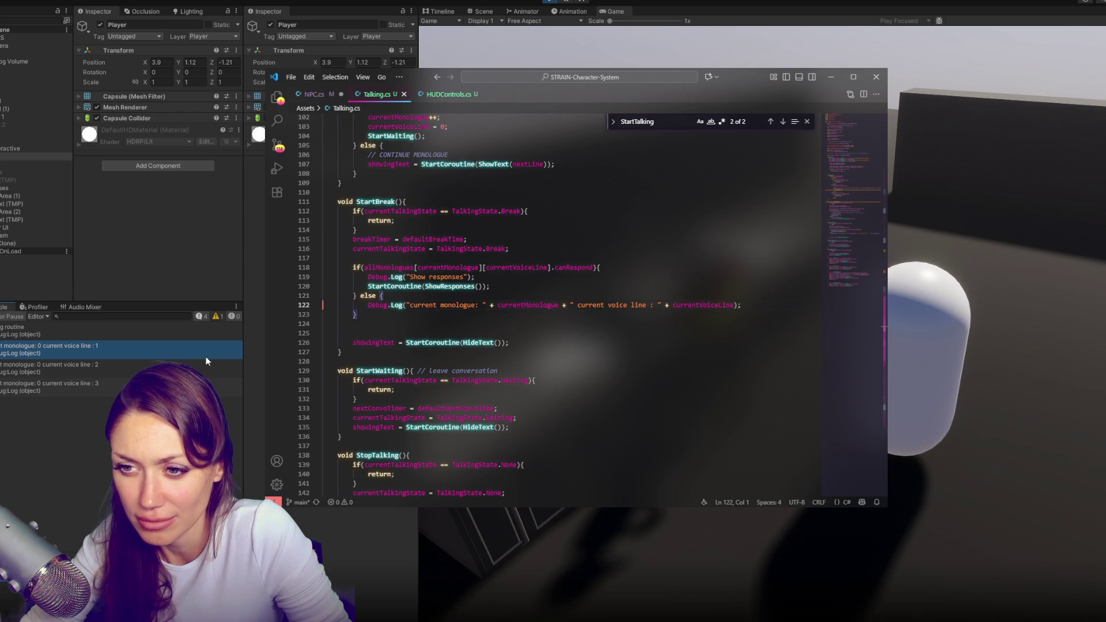
Stop play mode and review the ShowResponses call and currentVoiceLine uses in Talking.cs
double_click(436, 286)
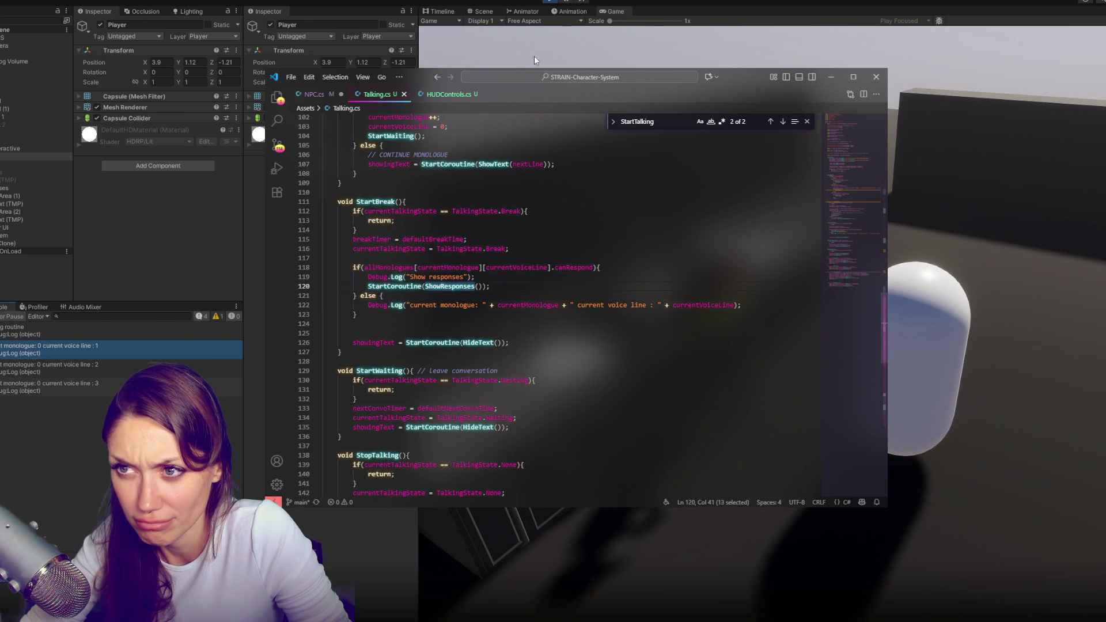
click(551, 3)
key(alt+Tab)
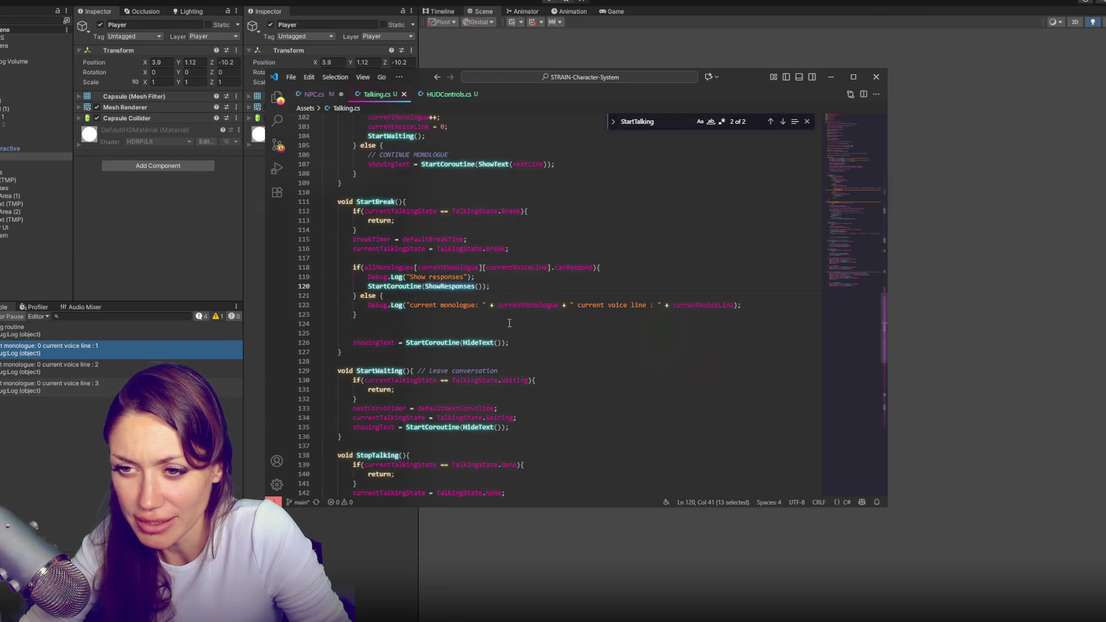
click(509, 323)
scroll(614, 313, up, 4)
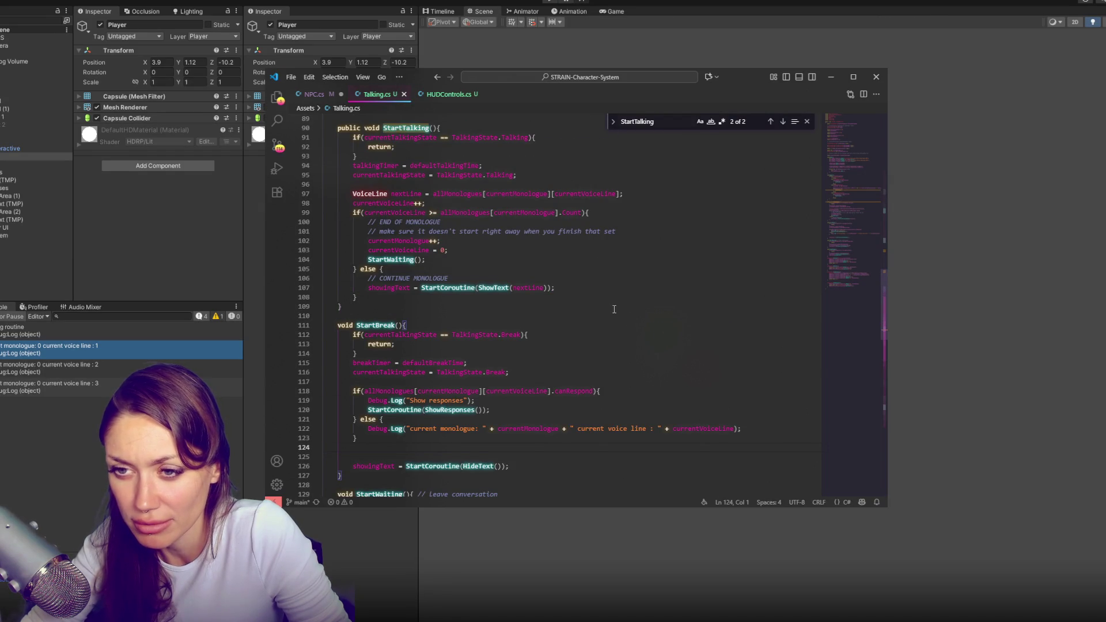
double_click(615, 199)
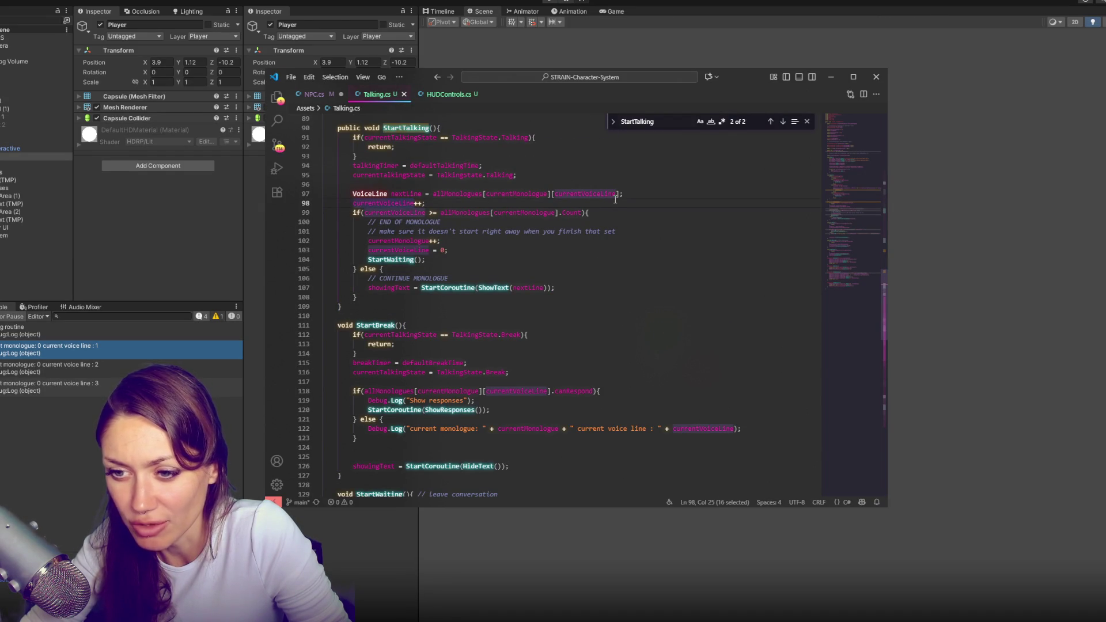
click(428, 348)
Move the responses check from StartBreak to just below StartTalking's nextLine assignment, then return to Unity
drag(398, 448, 404, 384)
key(ctrl+c)
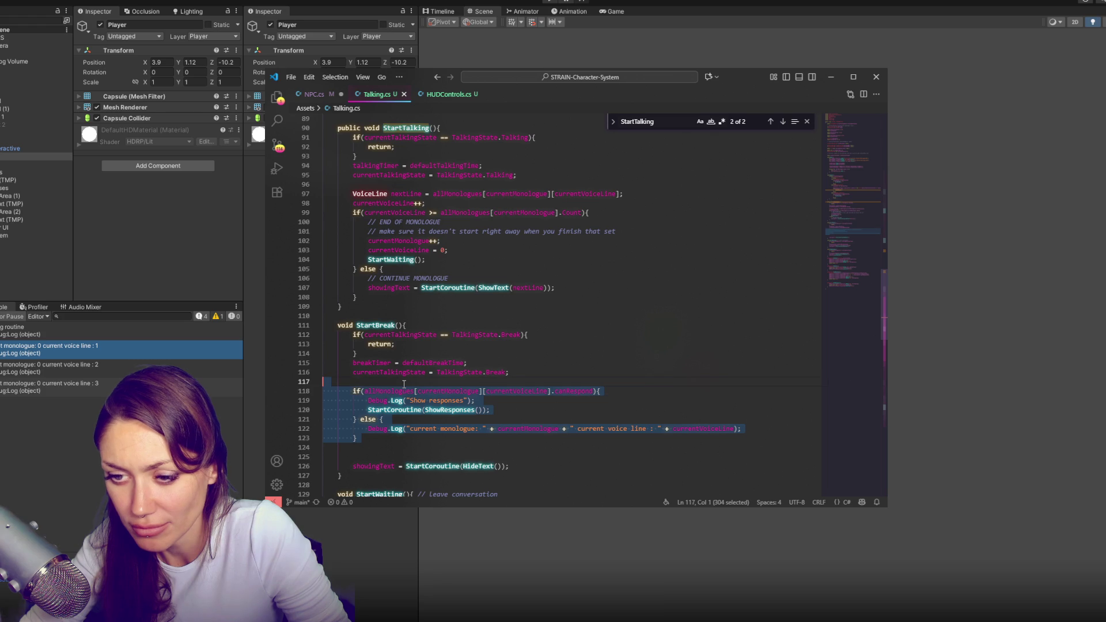
key(Delete)
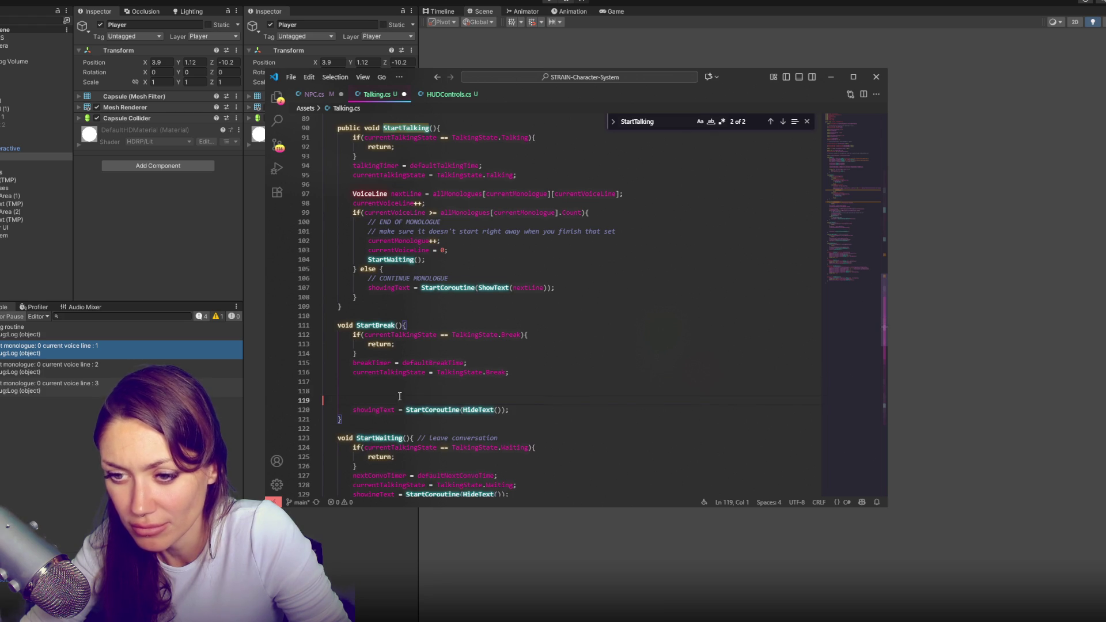
key(BackSpace)
key(BackSpace)
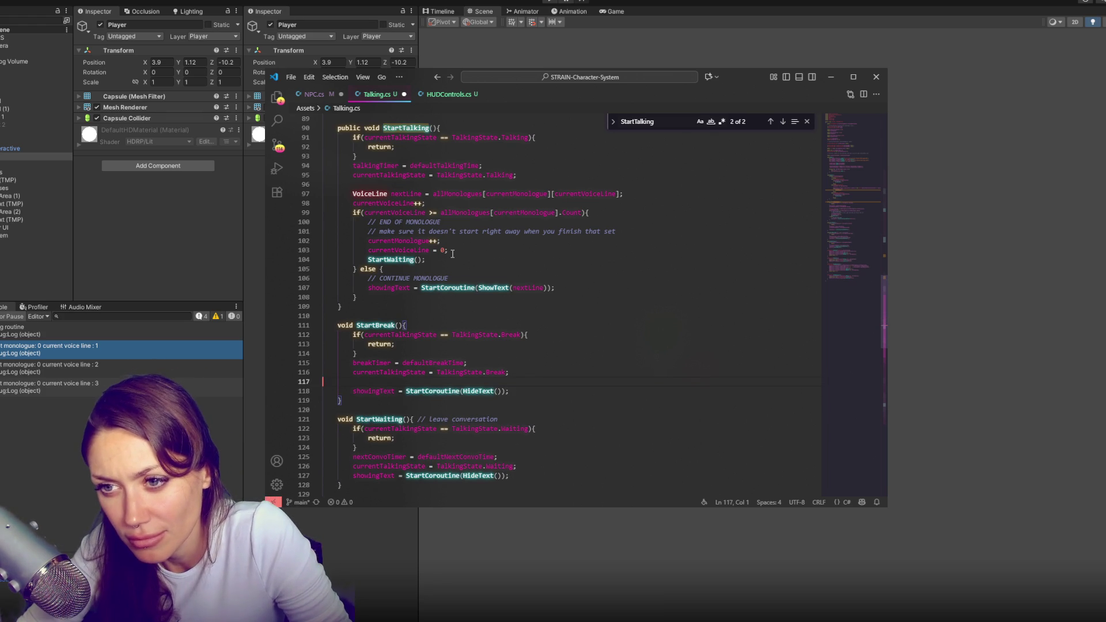
click(638, 195)
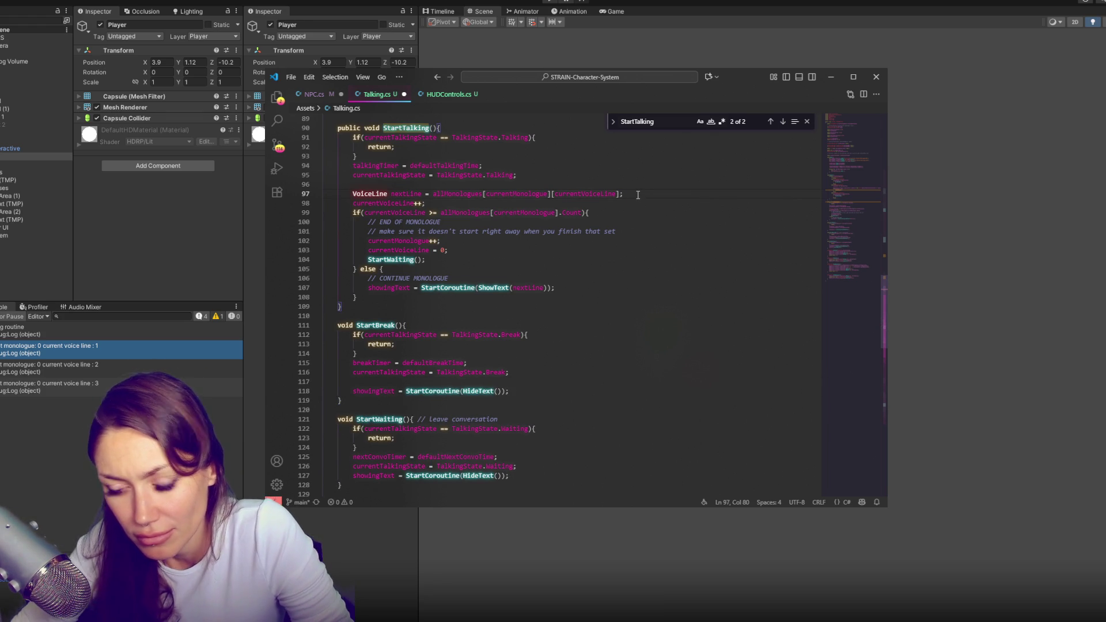
key(Return)
key(ctrl+v)
key(Return)
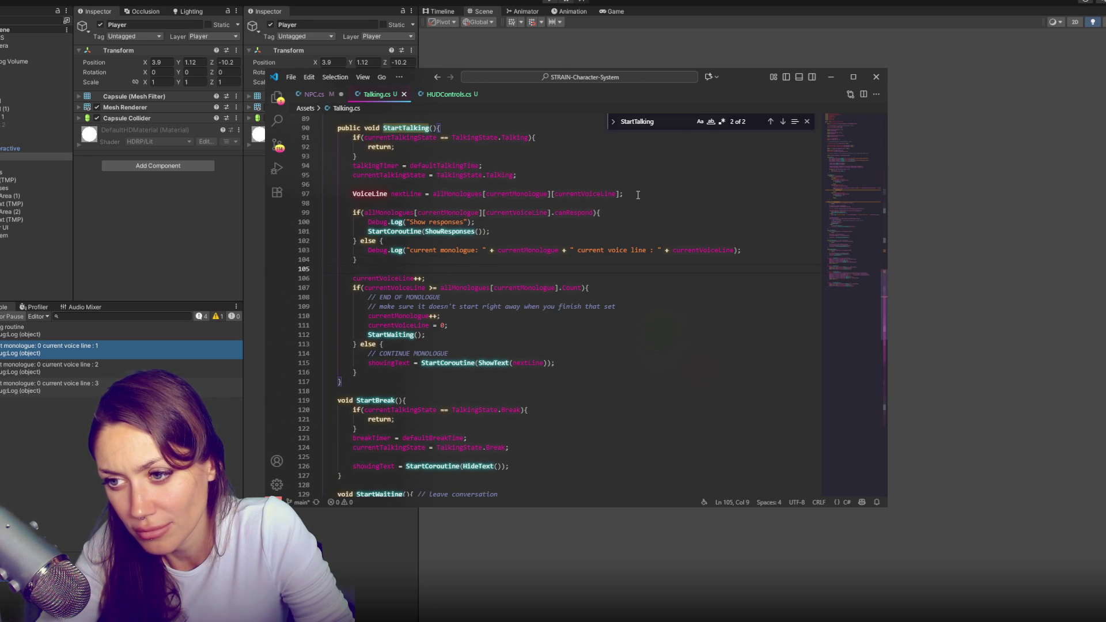
click(549, 3)
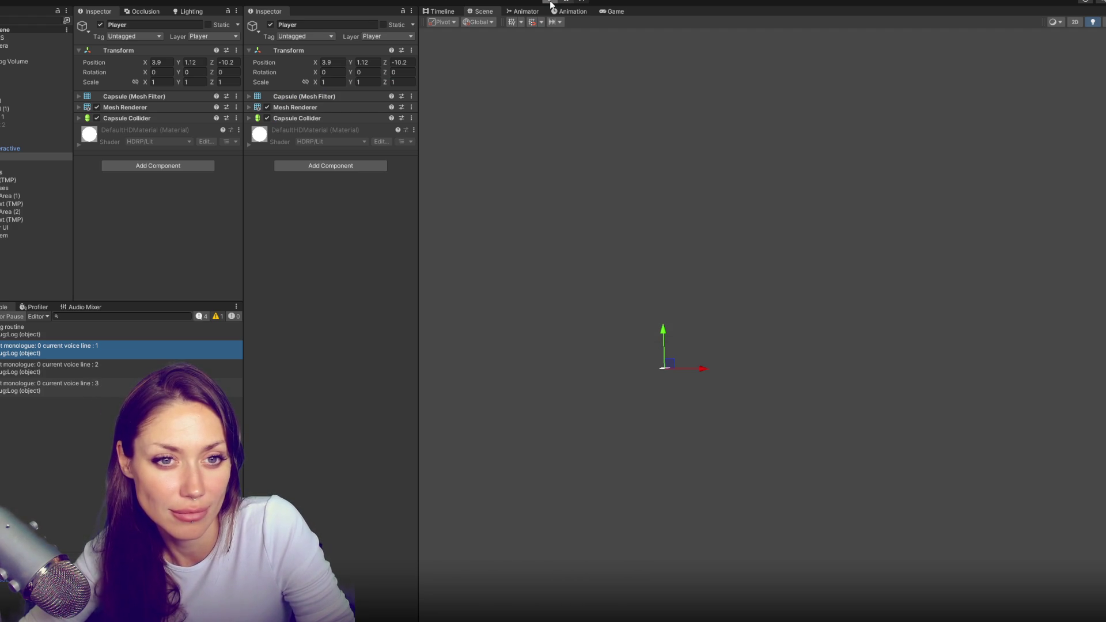
Play the scene to check the responses message and voice line 1 logs, then go back to VS Code
click(549, 3)
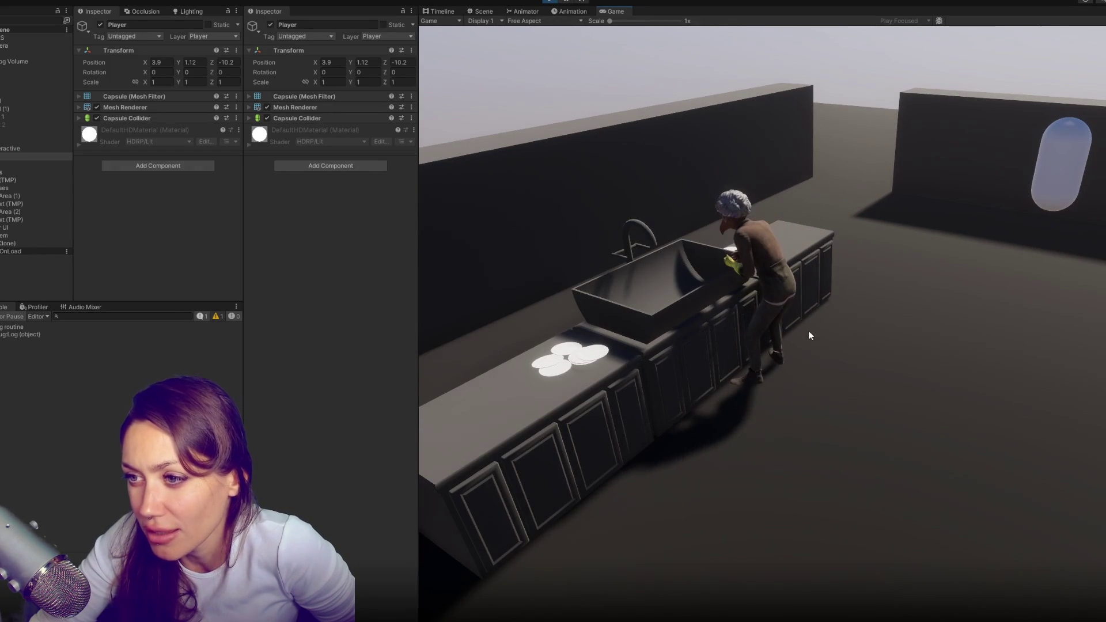
key(alt+Tab)
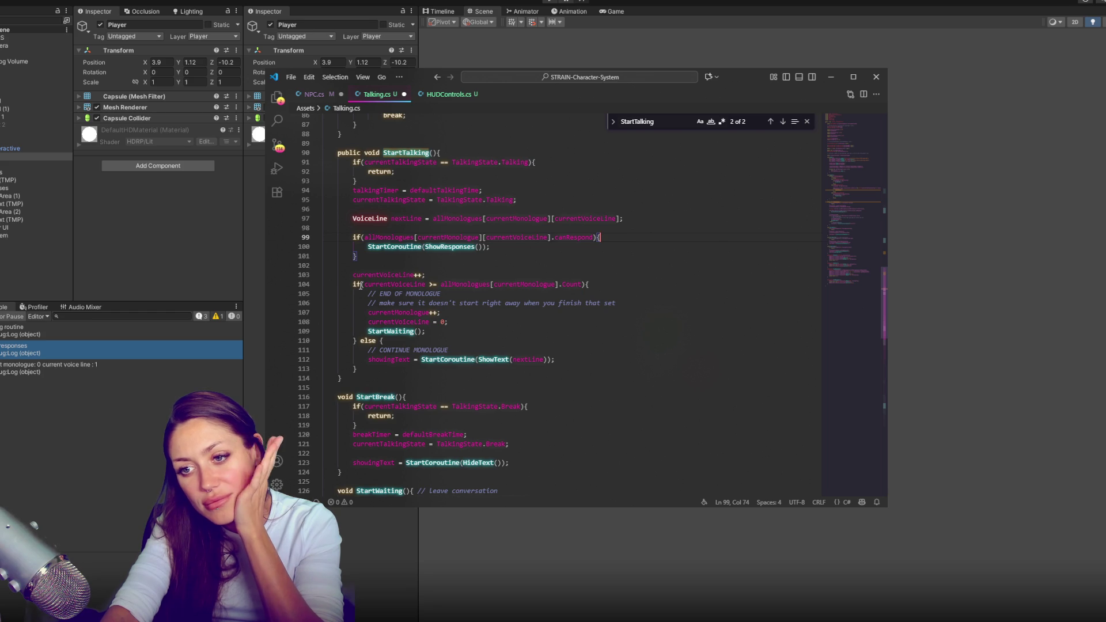
Select the showingText = StartCoroutine(ShowText(nextLine)) statement in StartTalking's continue-monologue else branch
click(448, 359)
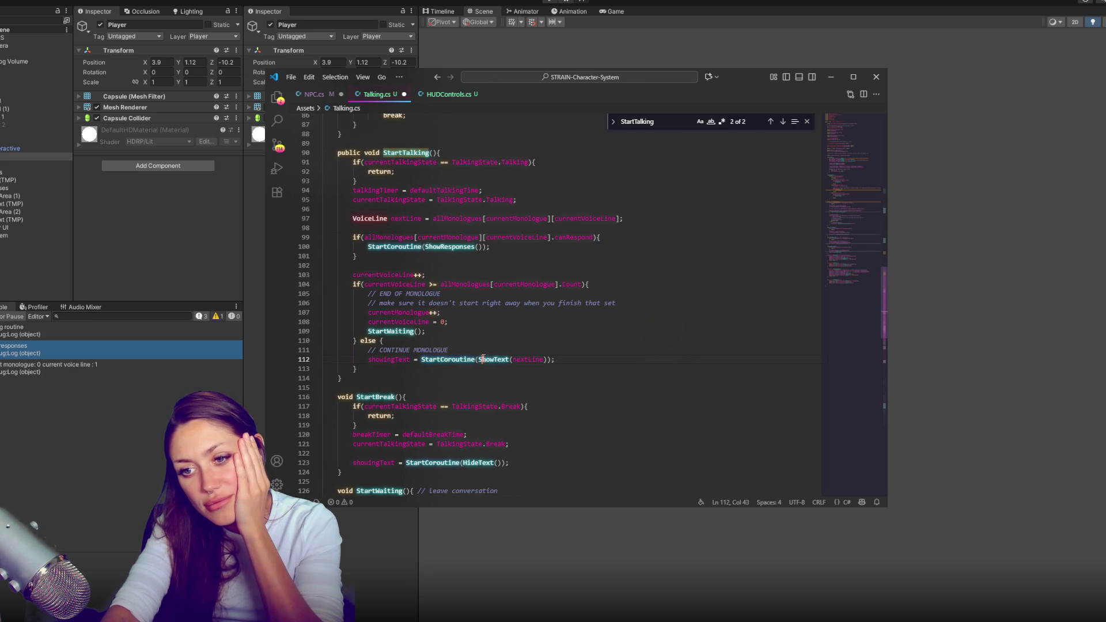
double_click(494, 360)
scroll(518, 351, down, 6)
scroll(544, 341, up, 3)
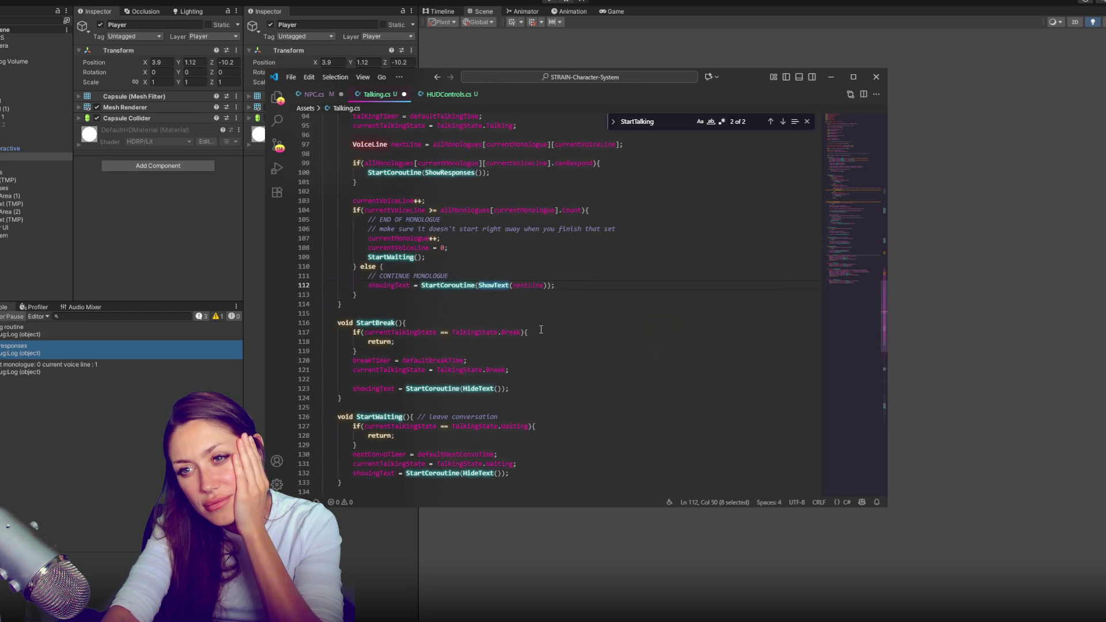
scroll(541, 329, up, 2)
scroll(536, 323, up, 1)
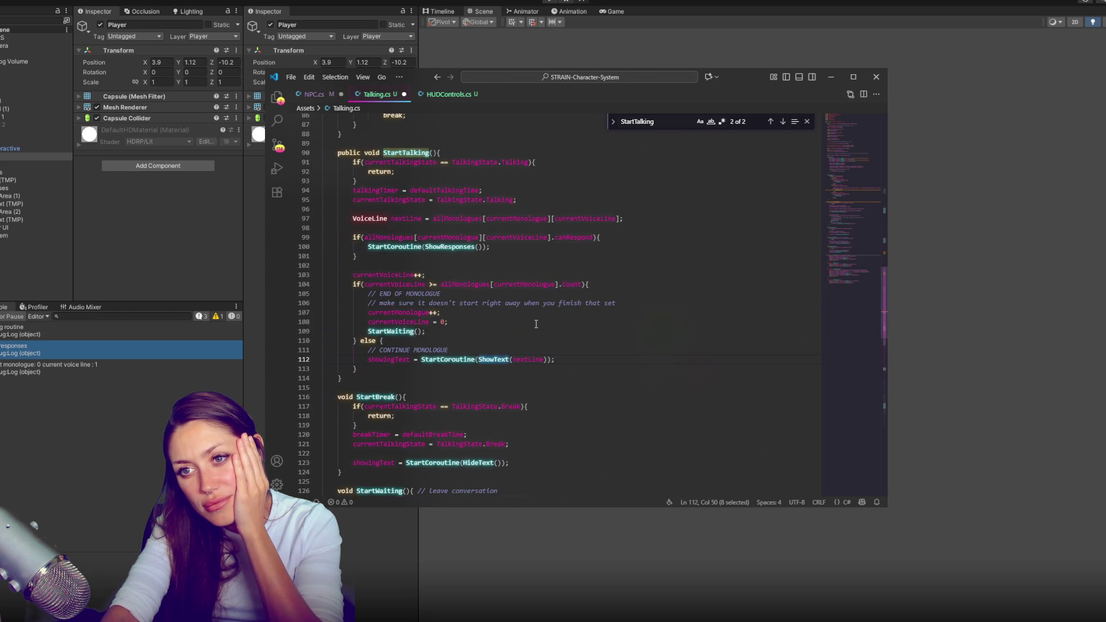
click(595, 333)
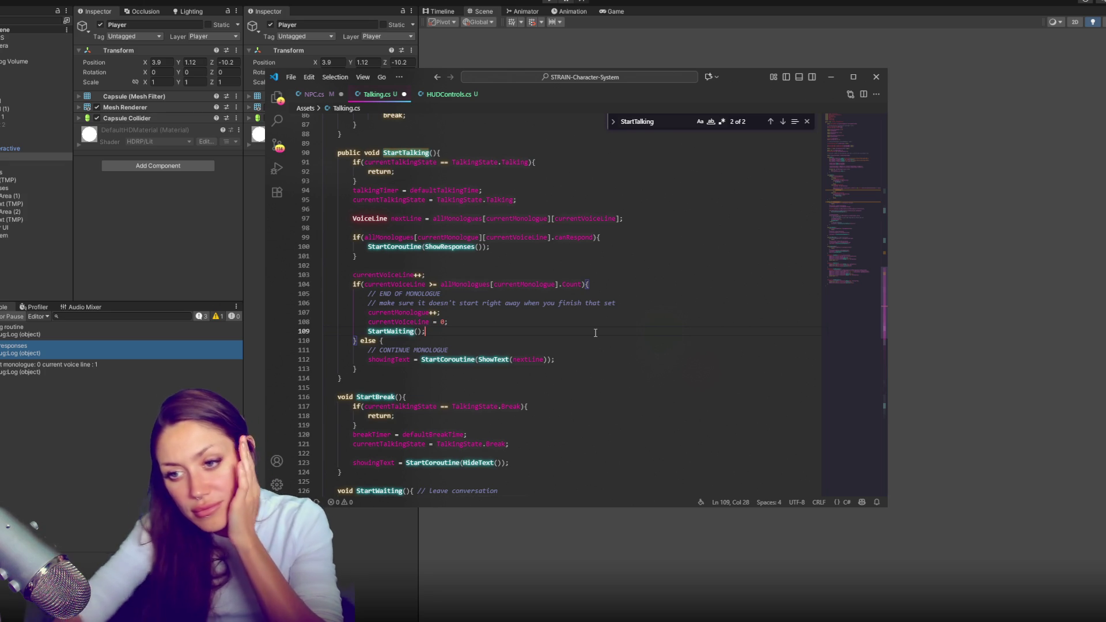
key(Left)
key(Left)
key(Left)
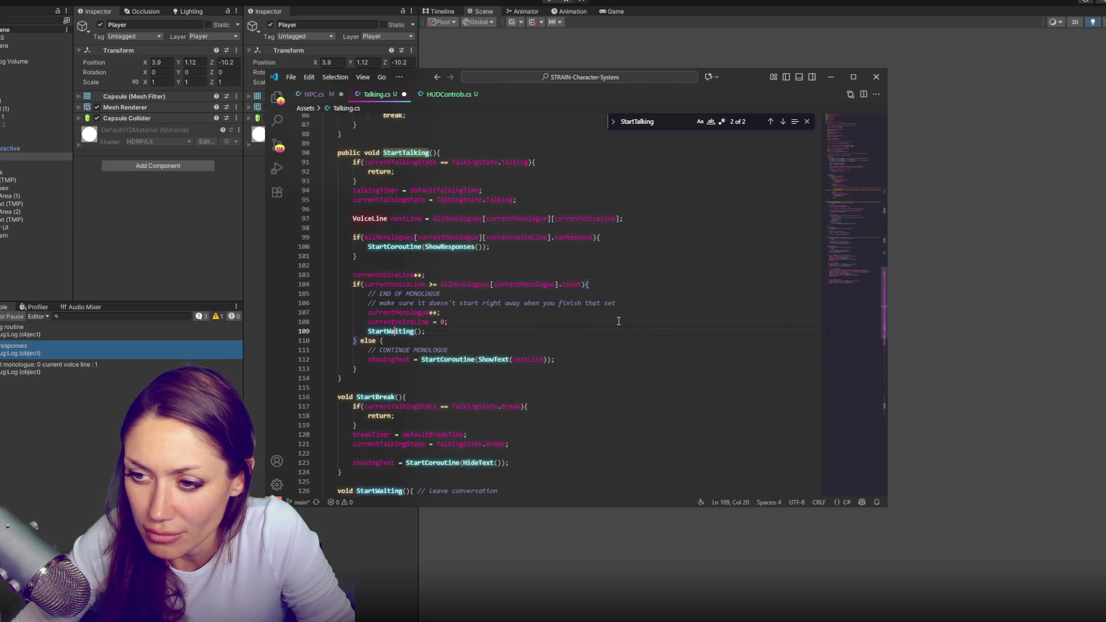
click(589, 291)
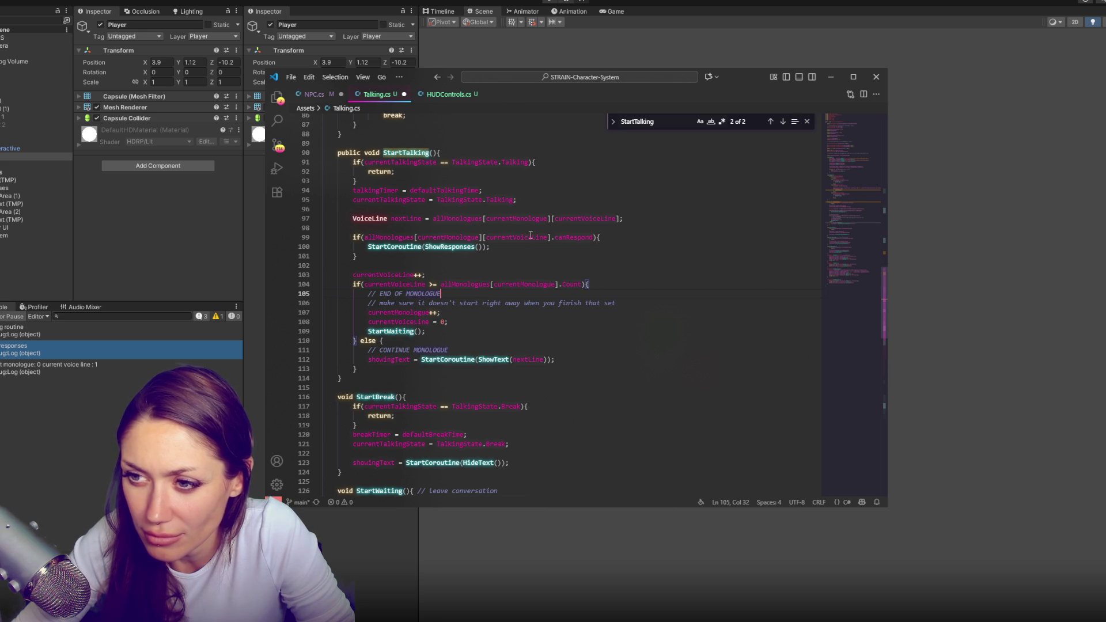
double_click(528, 360)
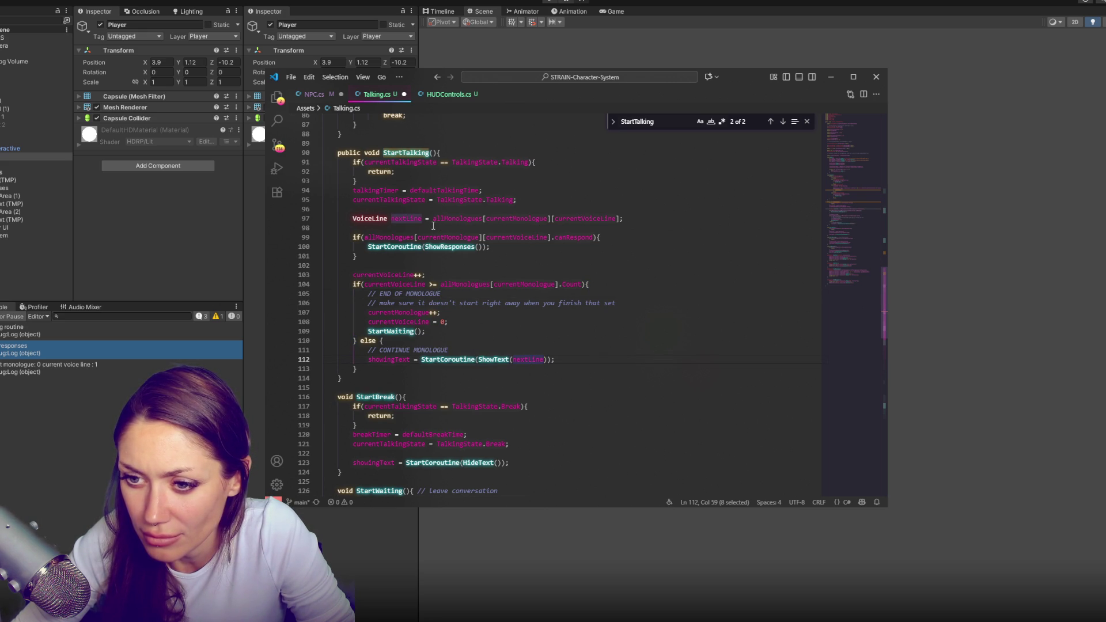
drag(367, 359, 556, 340)
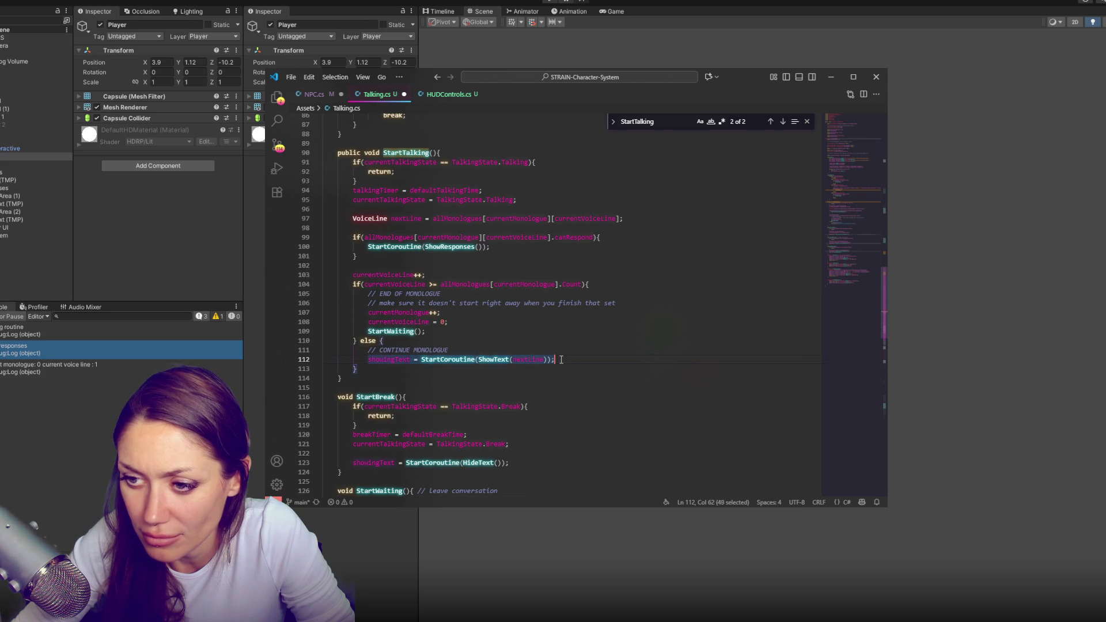
Move the ShowText statement to directly below the nextLine assignment in StartTalking
key(ctrl+x)
click(500, 255)
click(503, 228)
key(ctrl+v)
key(Return)
key(Return)
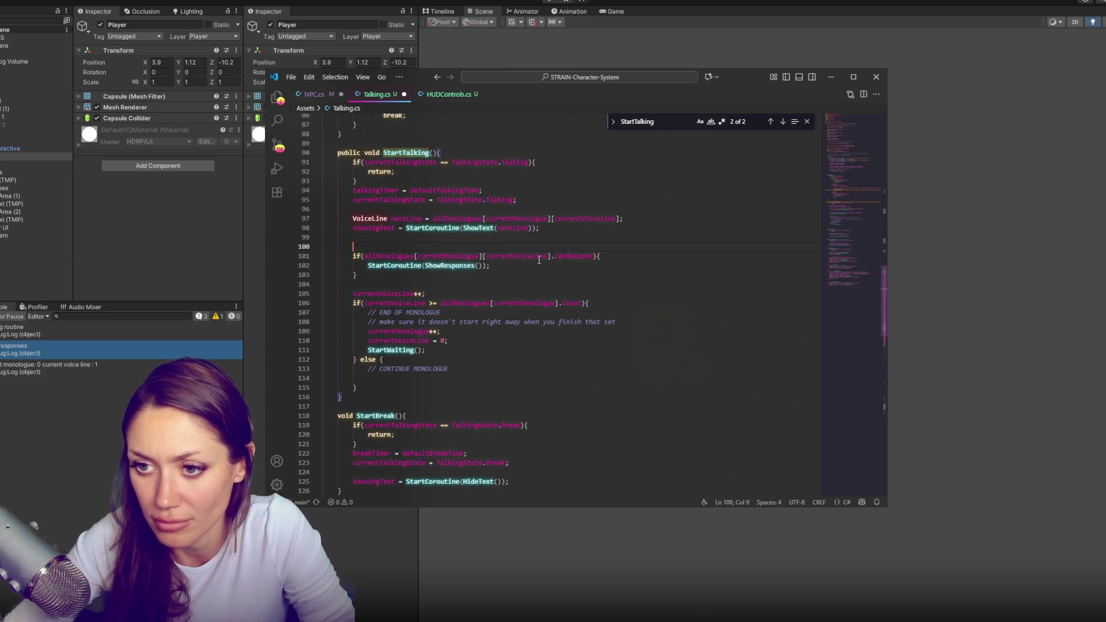
Take the responses and monologue-end block out of StartTalking, picking its new spot in StartBreak
drag(539, 246, 552, 384)
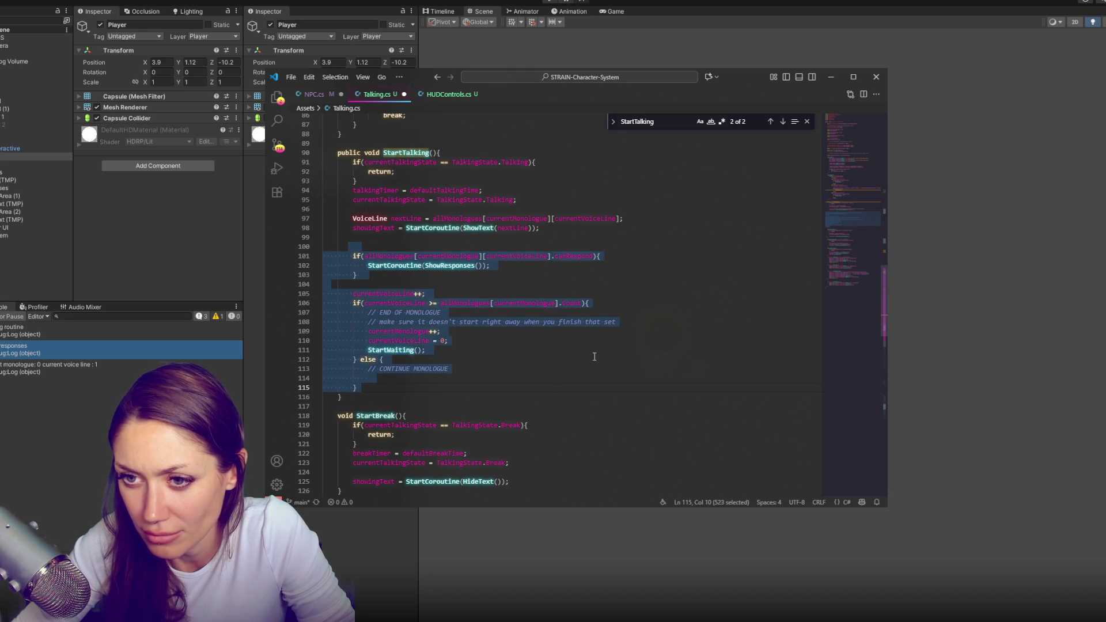
key(BackSpace)
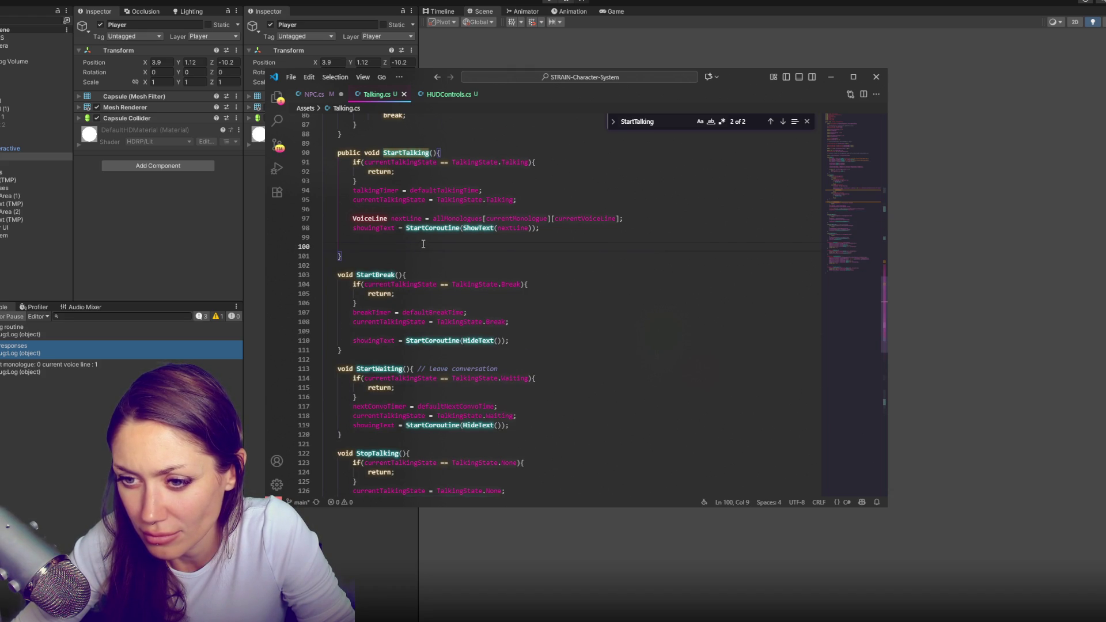
scroll(423, 244, down, 5)
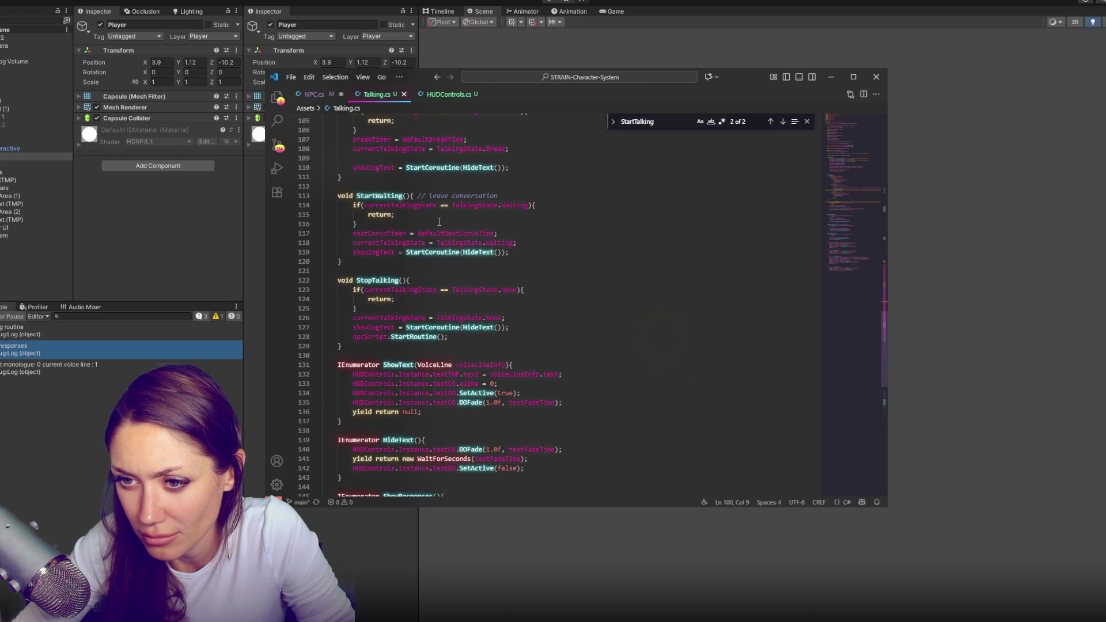
click(541, 235)
click(542, 243)
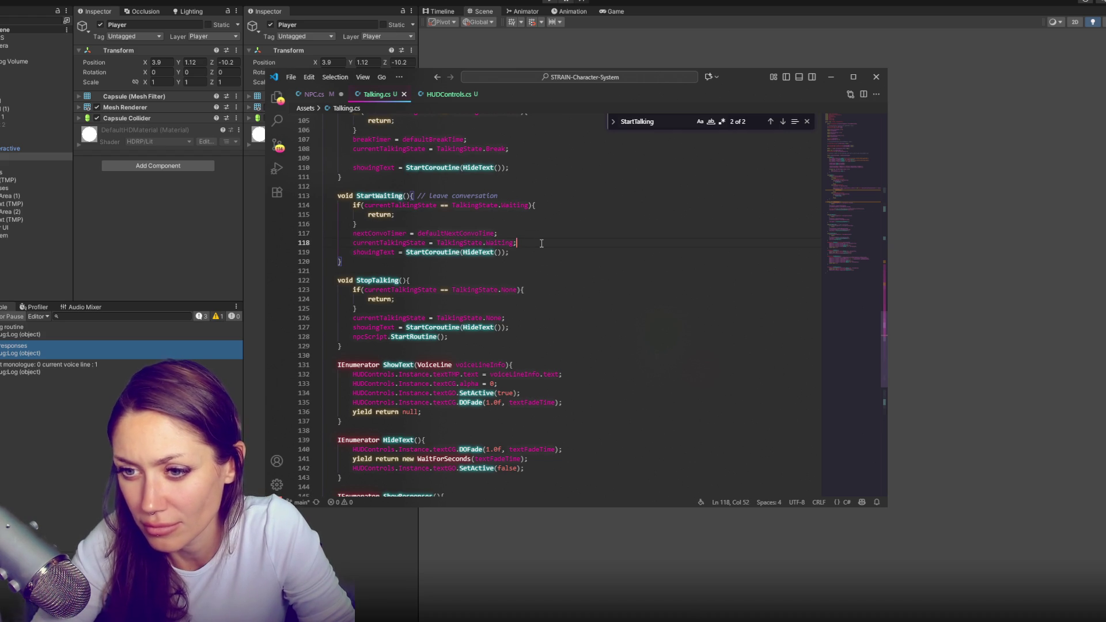
key(ctrl+z)
key(ctrl+z)
key(ctrl+z)
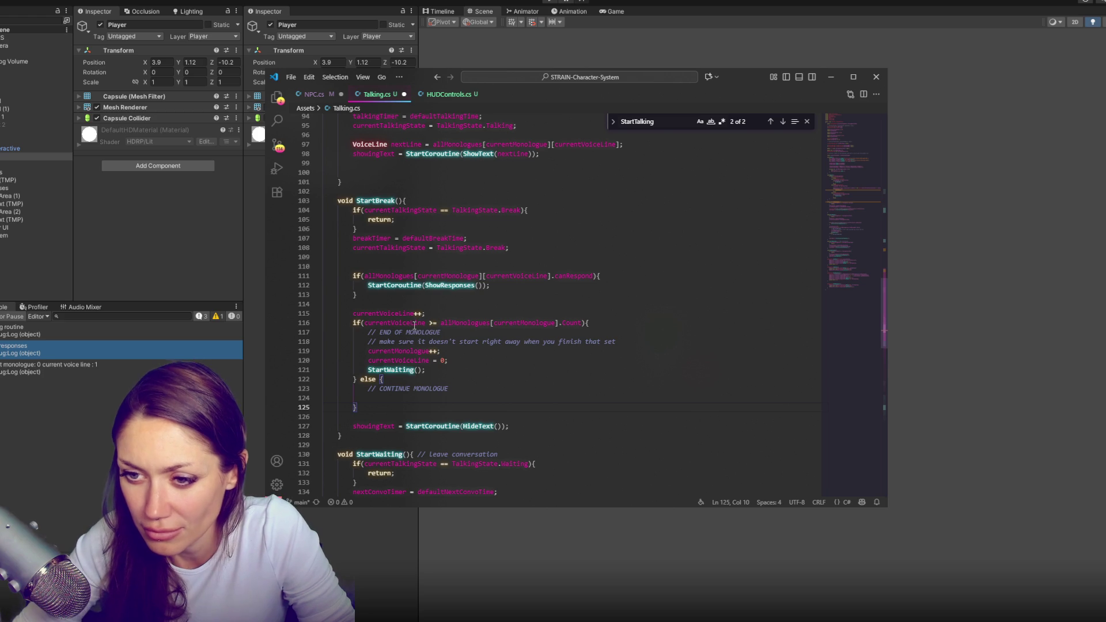
Move the voice-line advance and monologue-end block to just below StartBreak's HideText statement
click(556, 388)
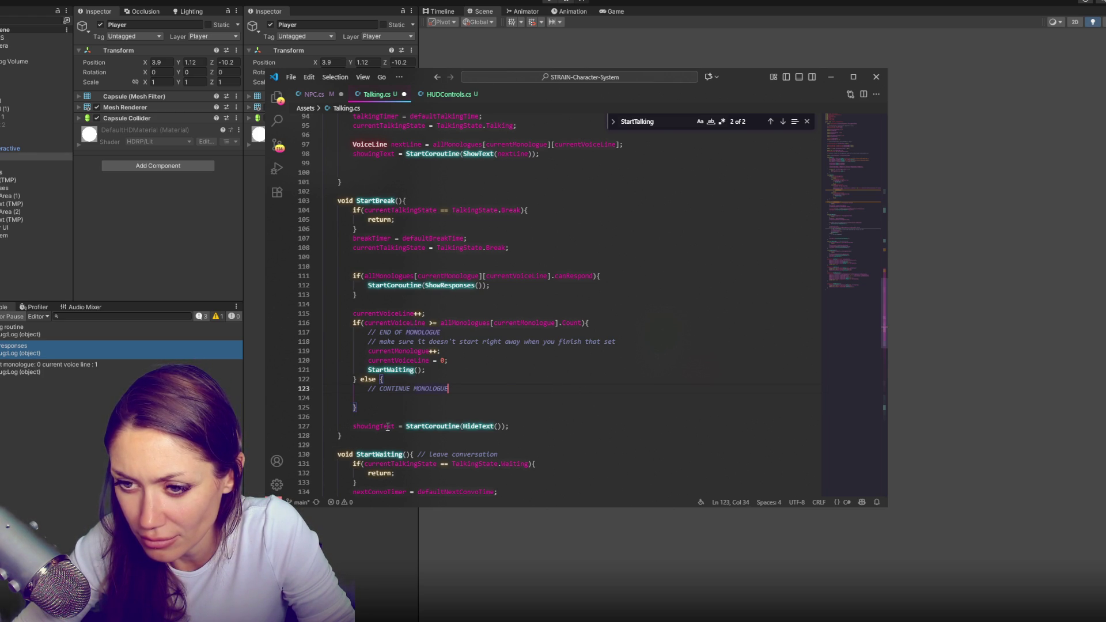
click(378, 410)
mouse_move(378, 410)
mouse_down()
mouse_move(325, 407)
mouse_move(391, 304)
mouse_up()
key(BackSpace)
click(546, 325)
key(Return)
key(ctrl+v)
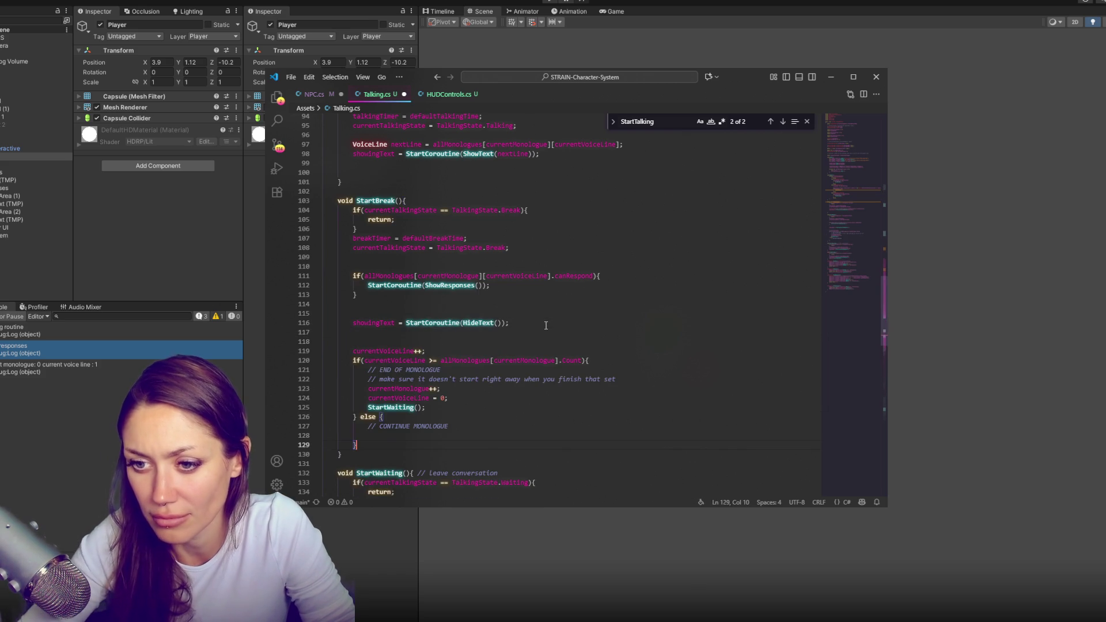
double_click(402, 407)
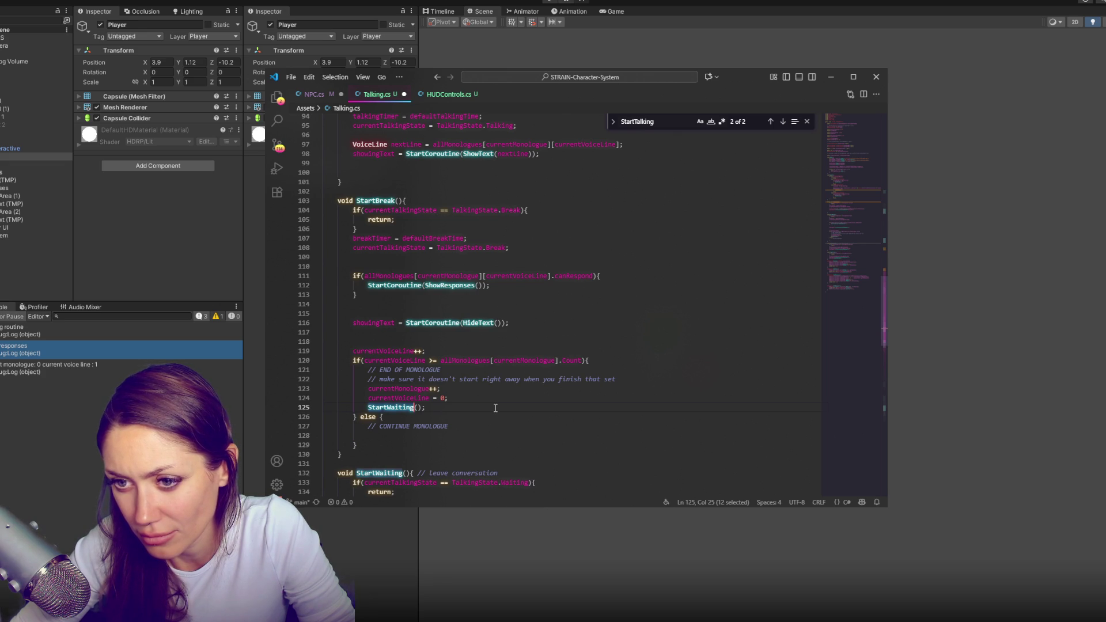
Save Talking.cs, delete the now-empty else branch, and return to Unity
key(ctrl+s)
drag(363, 442, 357, 416)
key(BackSpace)
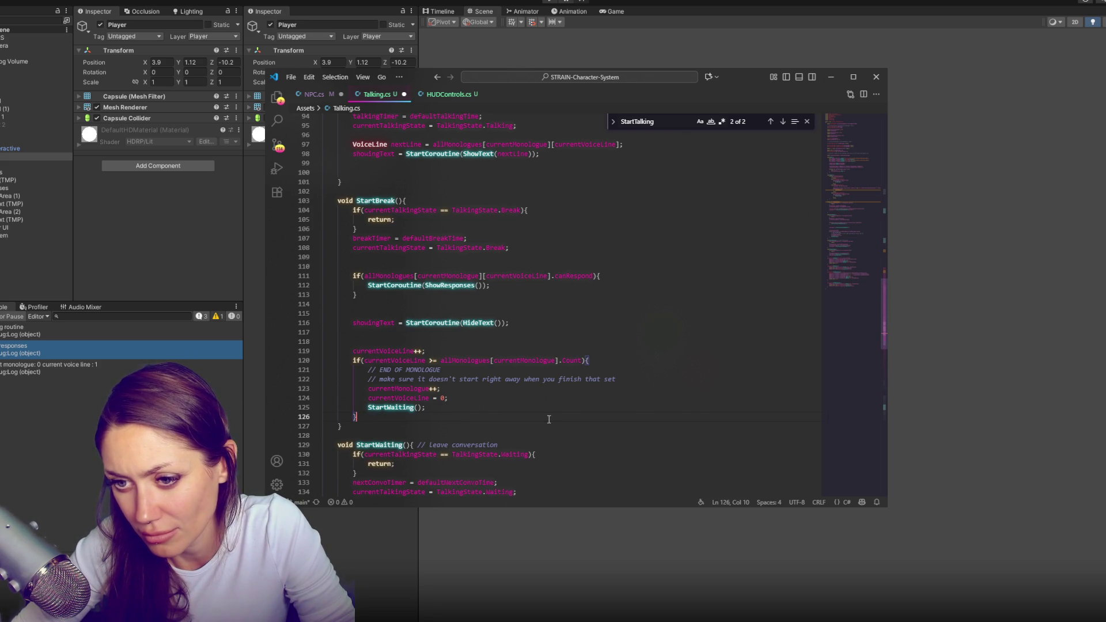
click(17, 437)
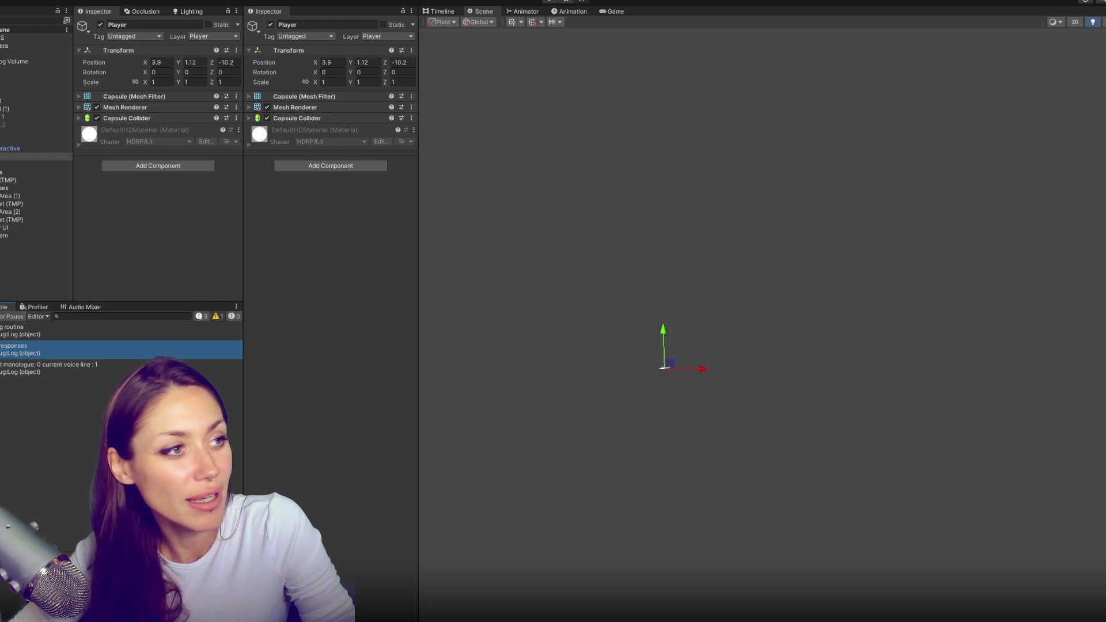
Play with the Player's Position Z at -2.04 until the '1. yes' and '2. no' responses appear, then stop
click(550, 3)
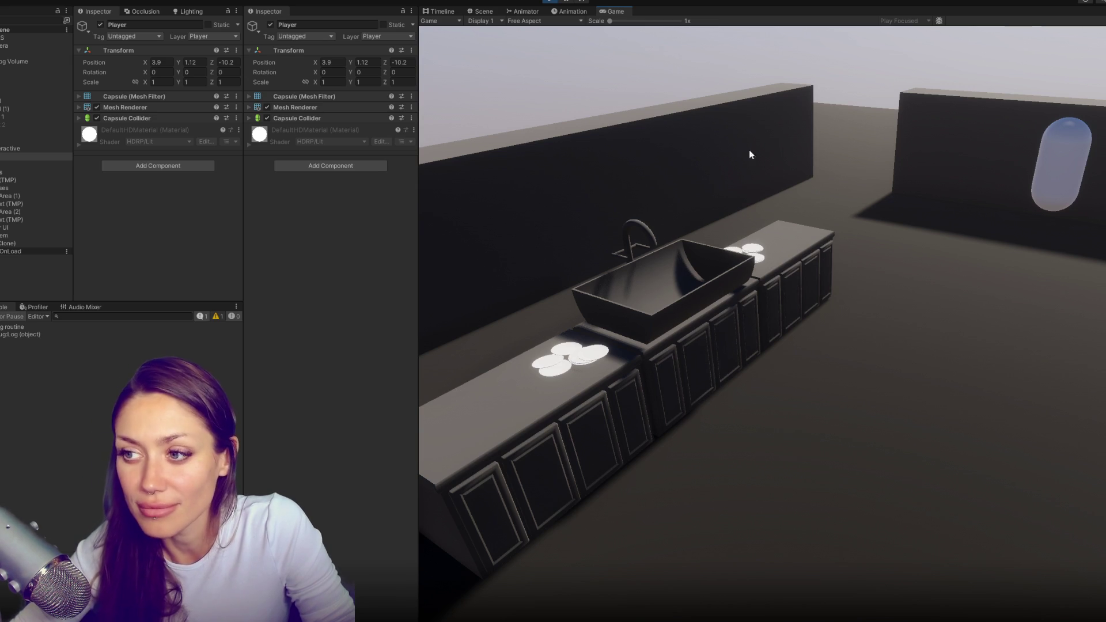
click(22, 153)
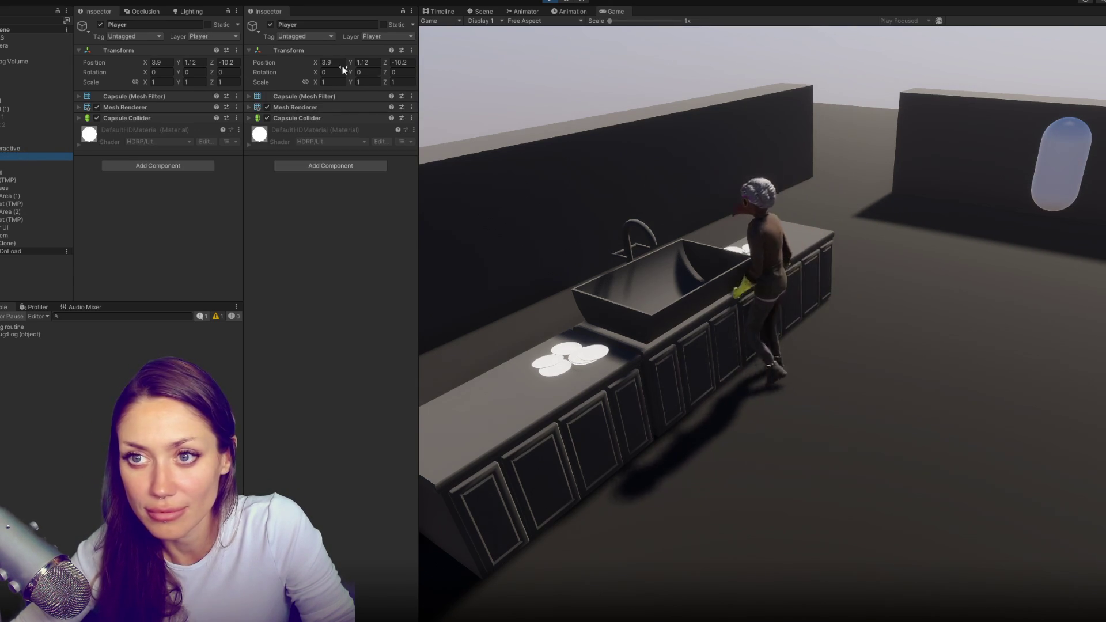
click(327, 61)
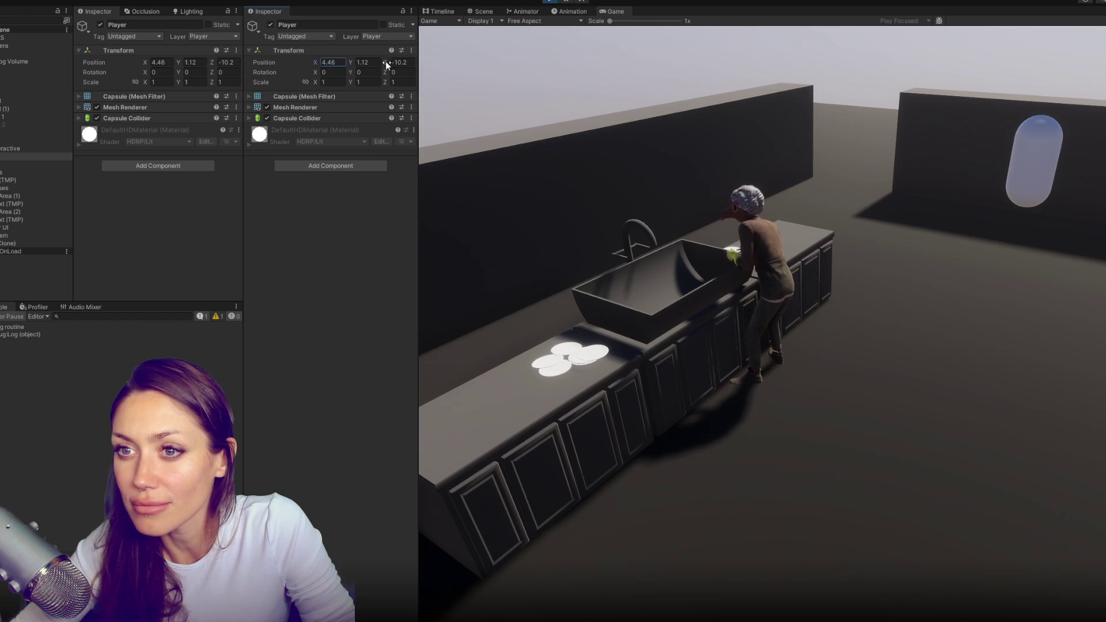
click(402, 62)
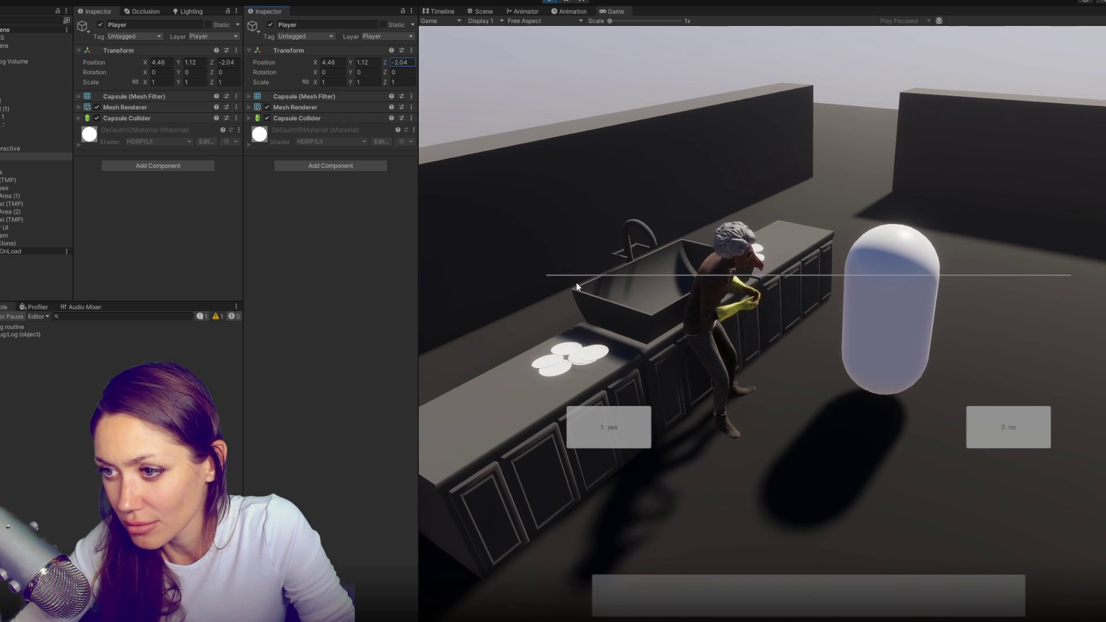
text(-2.04)
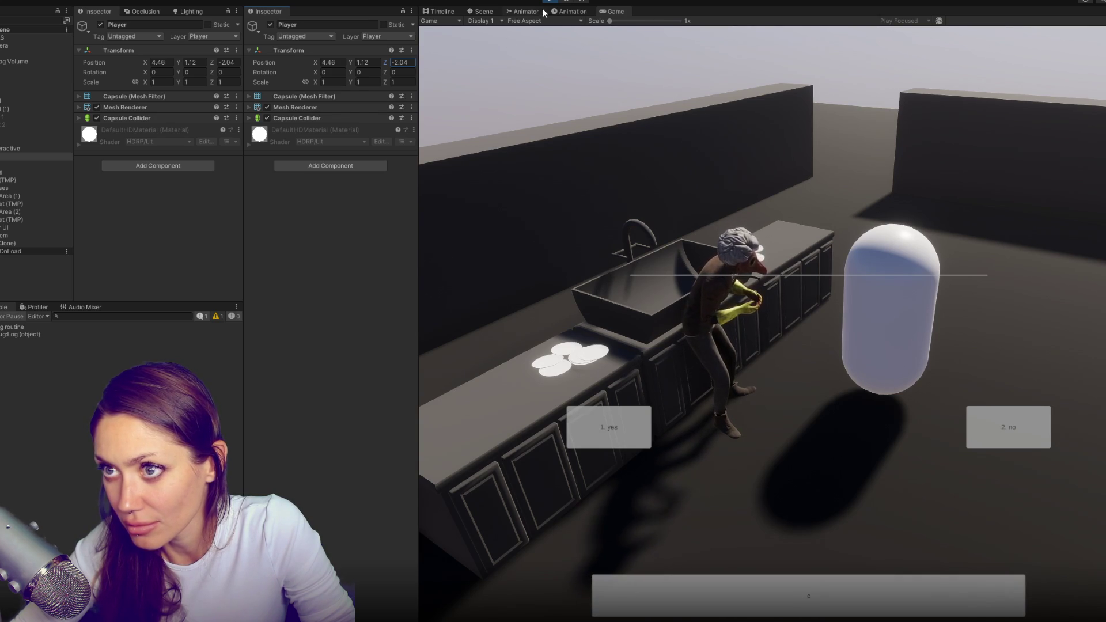
key(ctrl+p)
key(alt+Tab)
click(502, 424)
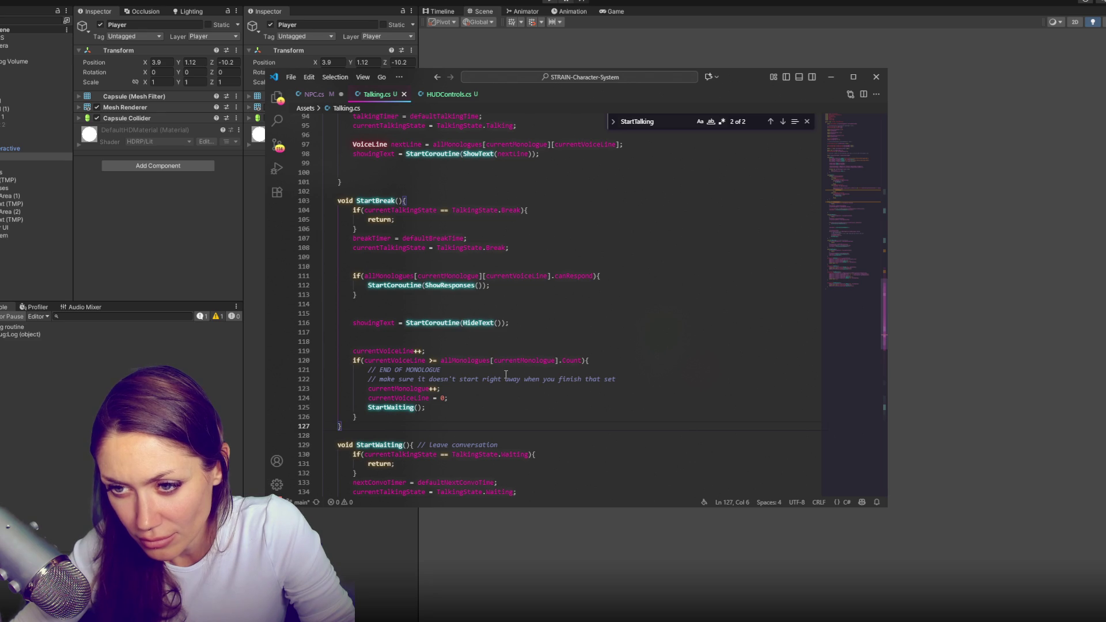
Move StartBreak's HideText statement above the responses check and remove the blank lines above currentVoiceLine++
double_click(522, 327)
triple_click(520, 328)
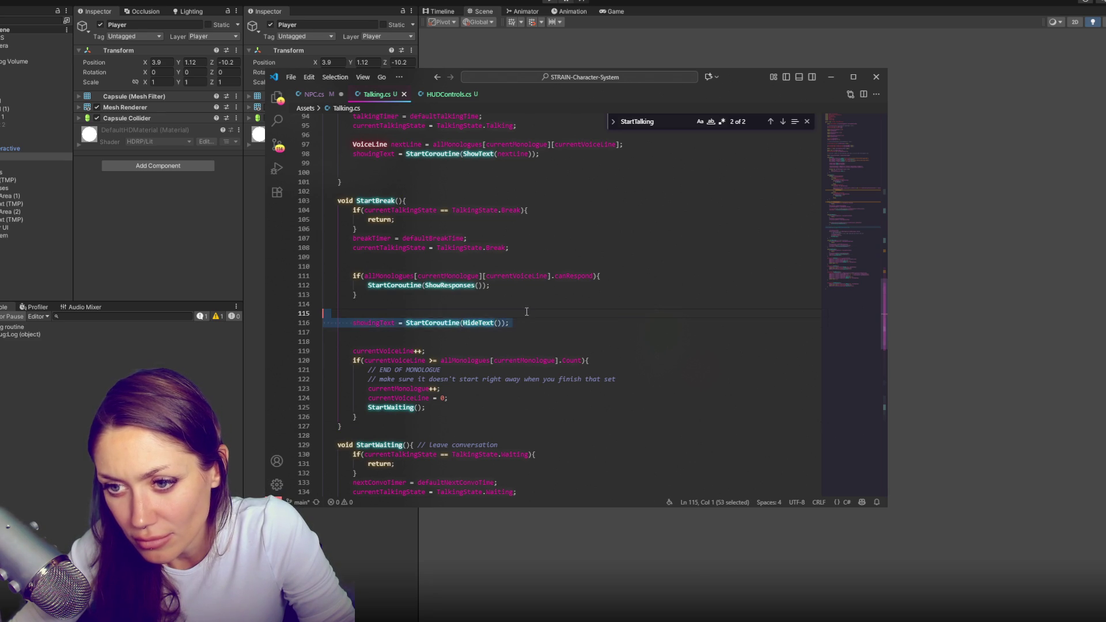
key(ctrl+x)
click(490, 267)
key(ctrl+v)
click(510, 314)
click(514, 342)
key(BackSpace)
key(BackSpace)
Delete the two comment lines in the monologue-end branch around the StartWaiting call
click(514, 351)
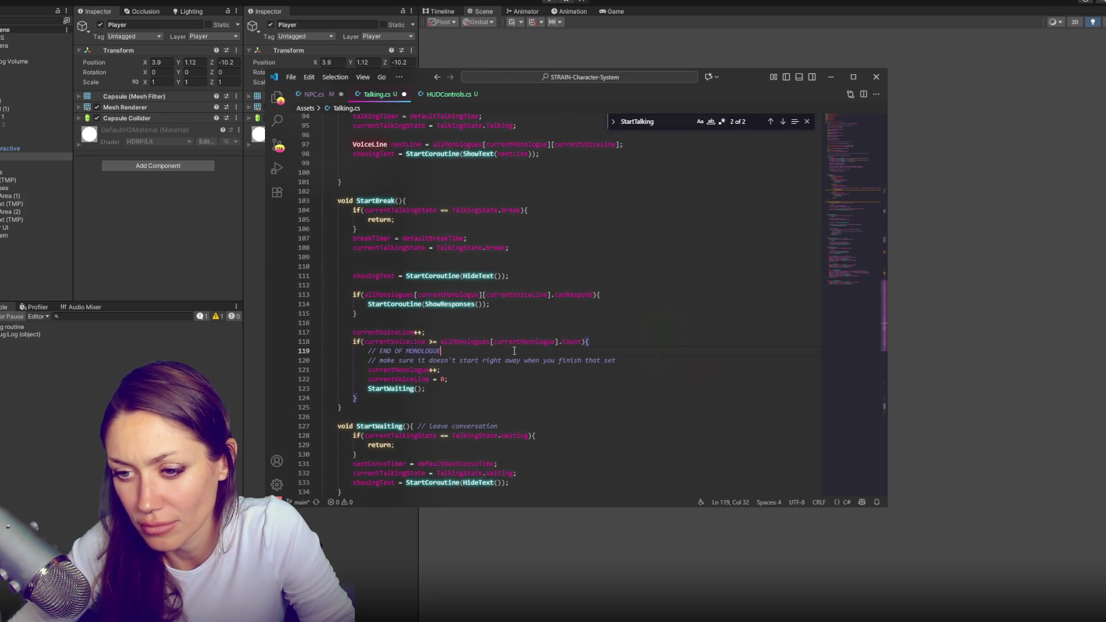
double_click(403, 388)
scroll(530, 368, down, 4)
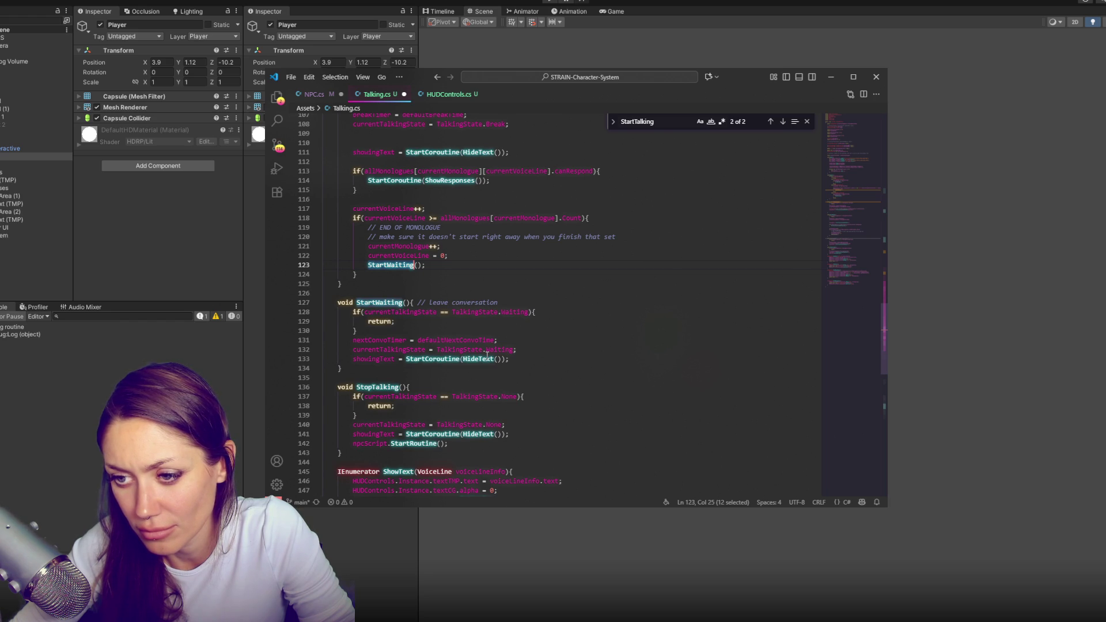
scroll(487, 357, up, 2)
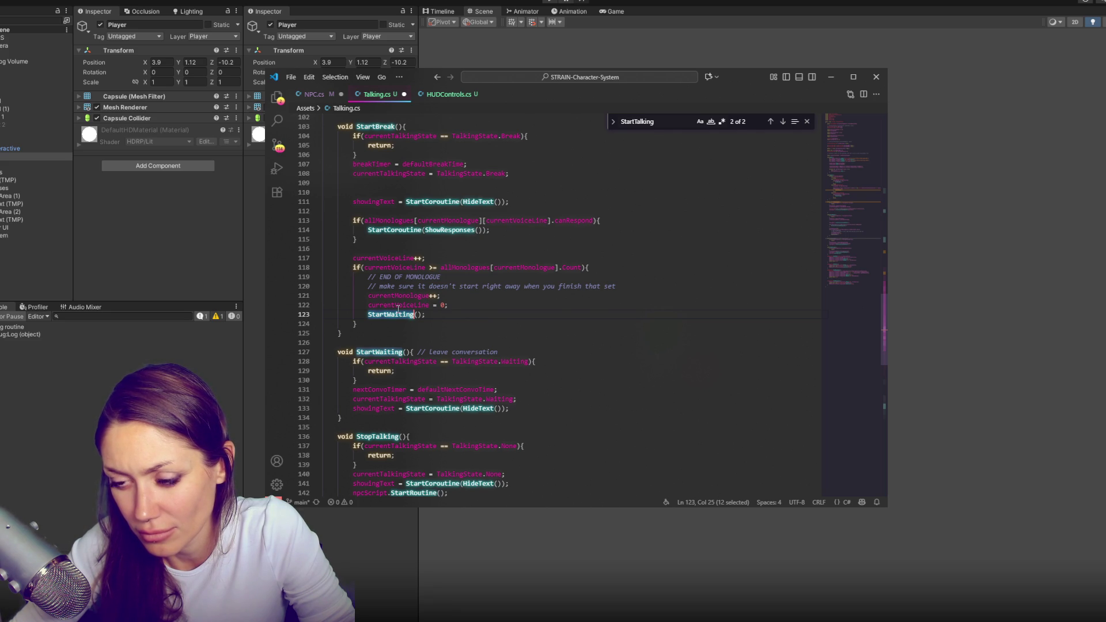
drag(633, 286, 652, 271)
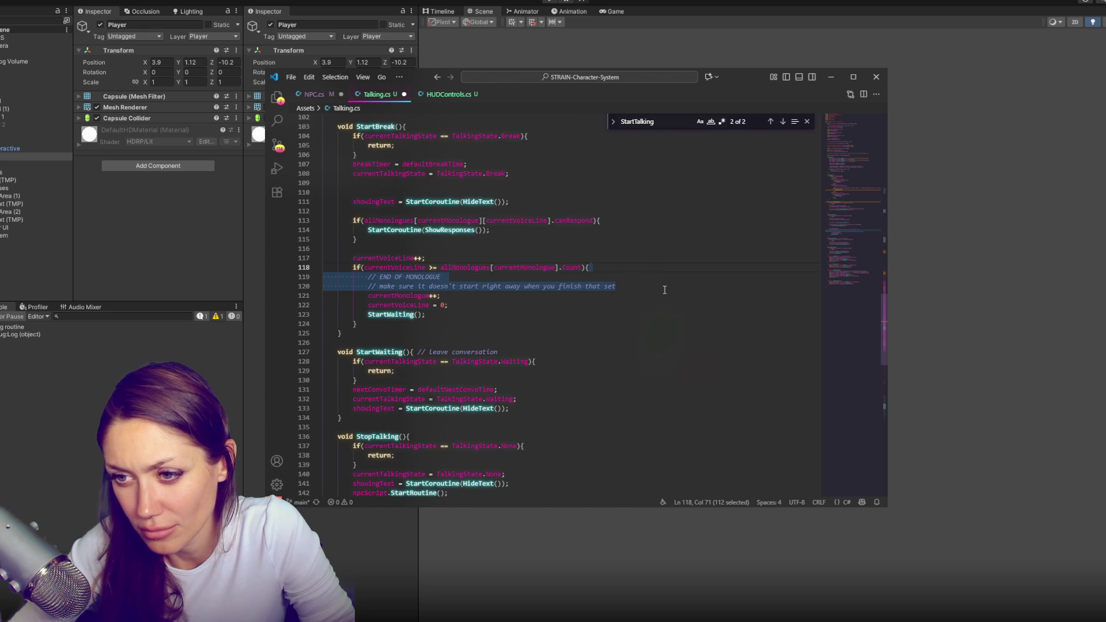
key(BackSpace)
key(Down)
key(Down)
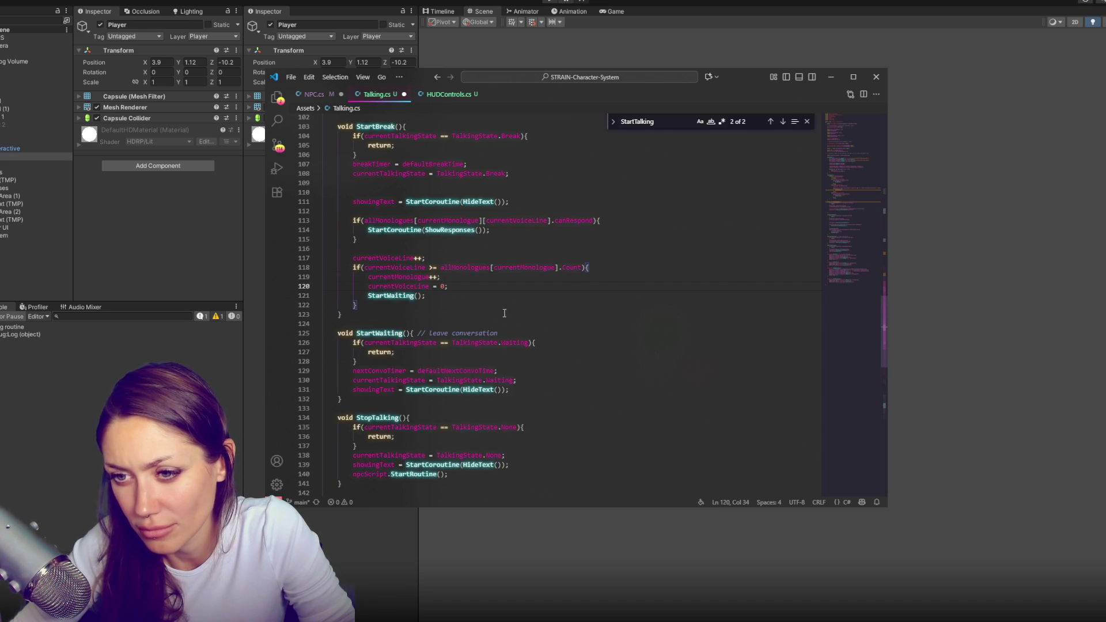
click(531, 298)
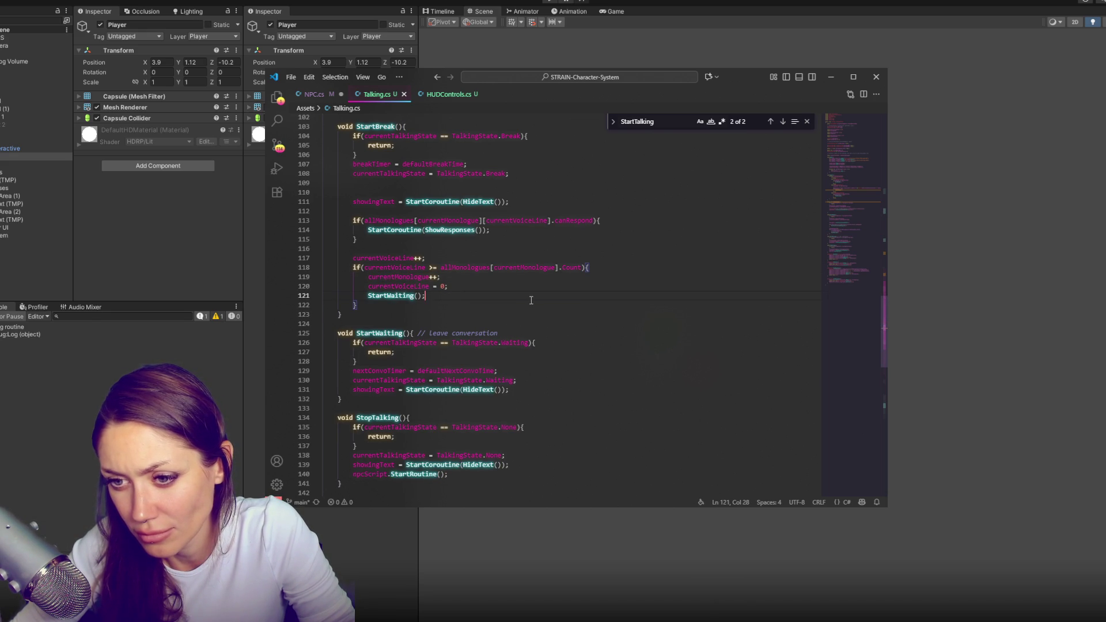
Change defaultBreakTime to 4.0f, save Talking.cs, and return to Unity
scroll(404, 246, up, 20)
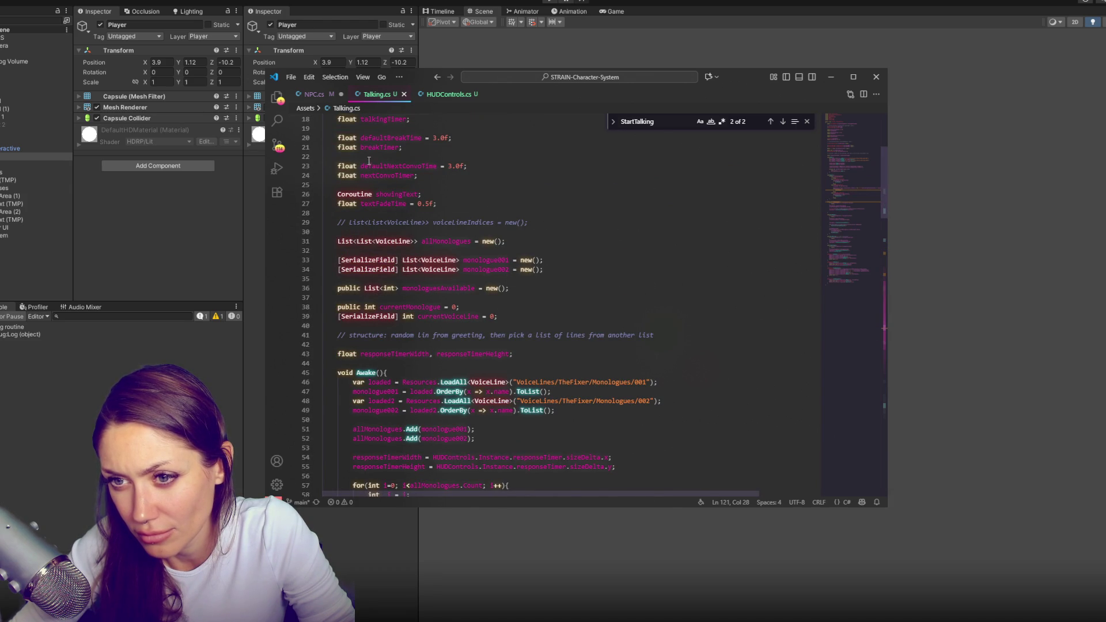
scroll(454, 167, up, 2)
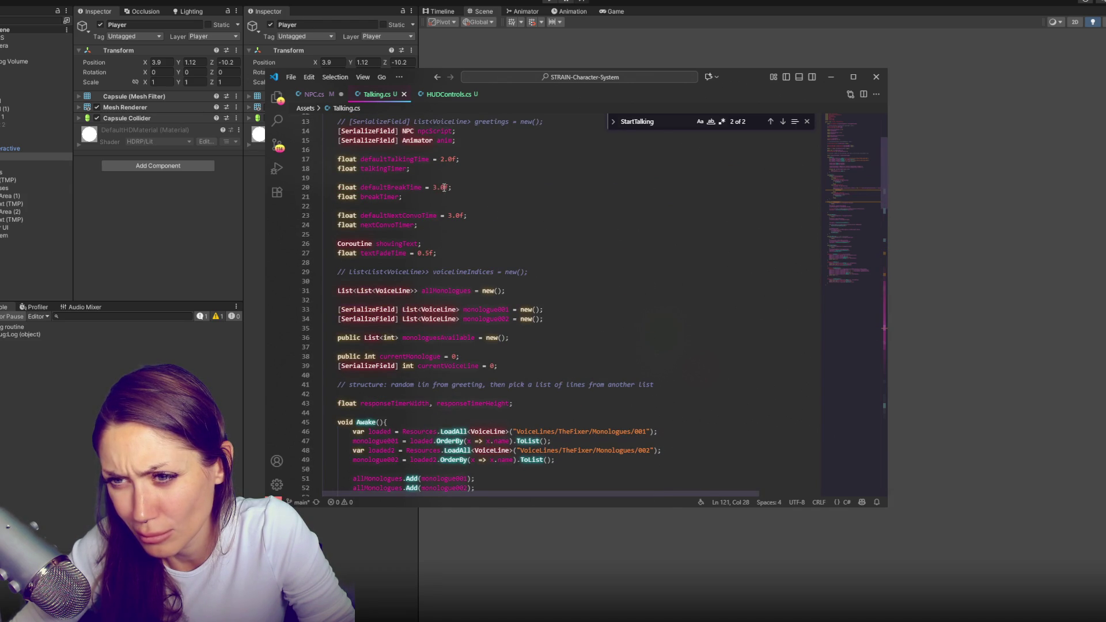
double_click(434, 187)
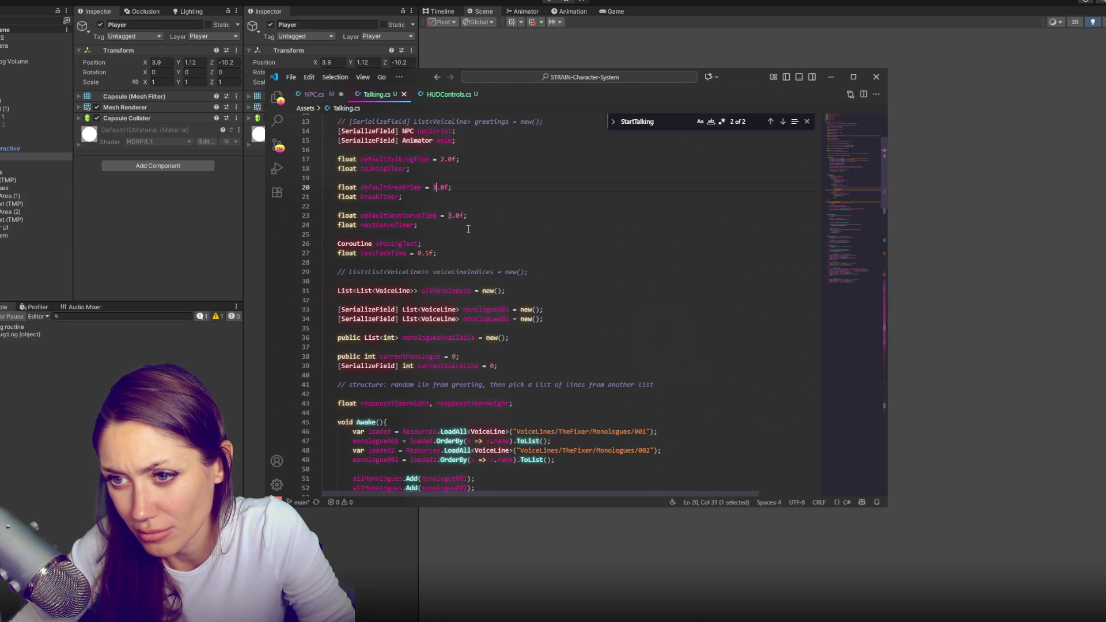
text(4)
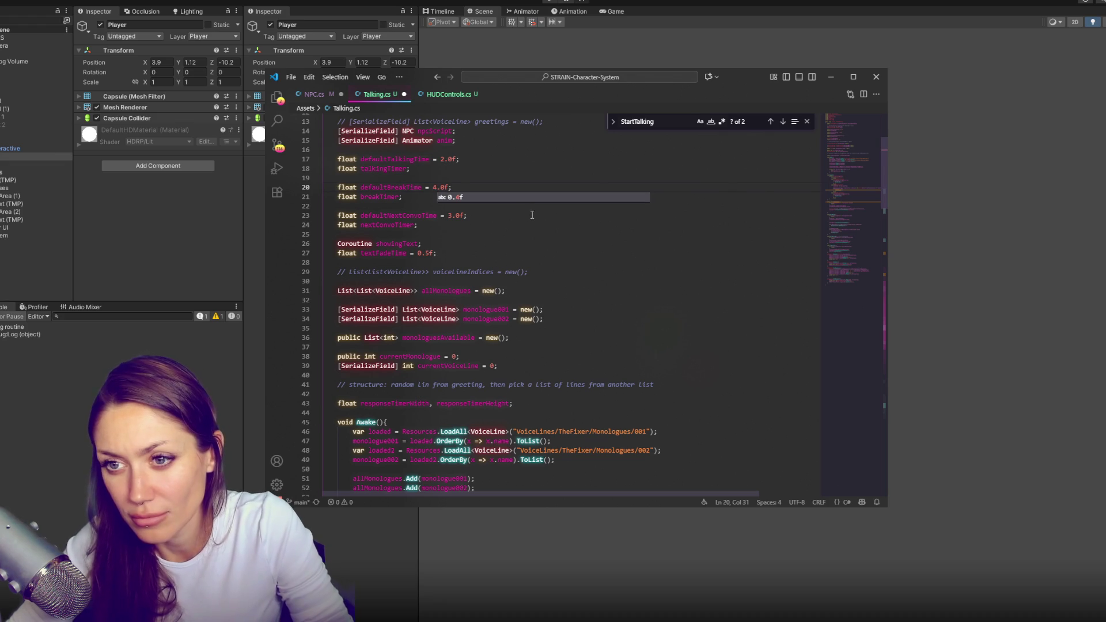
key(ctrl+s)
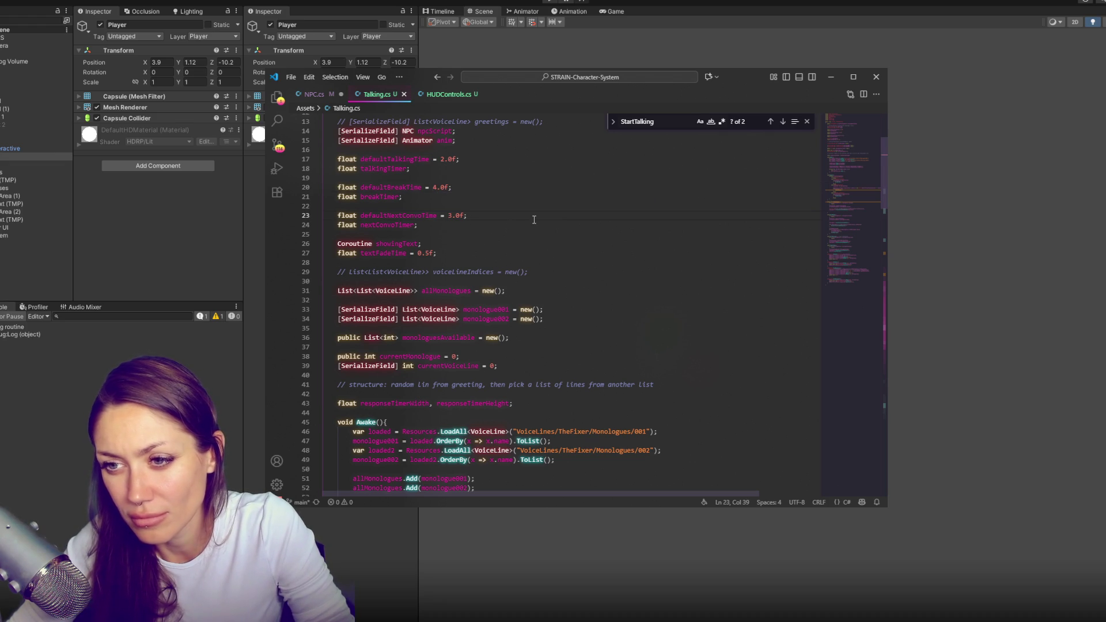
click(225, 242)
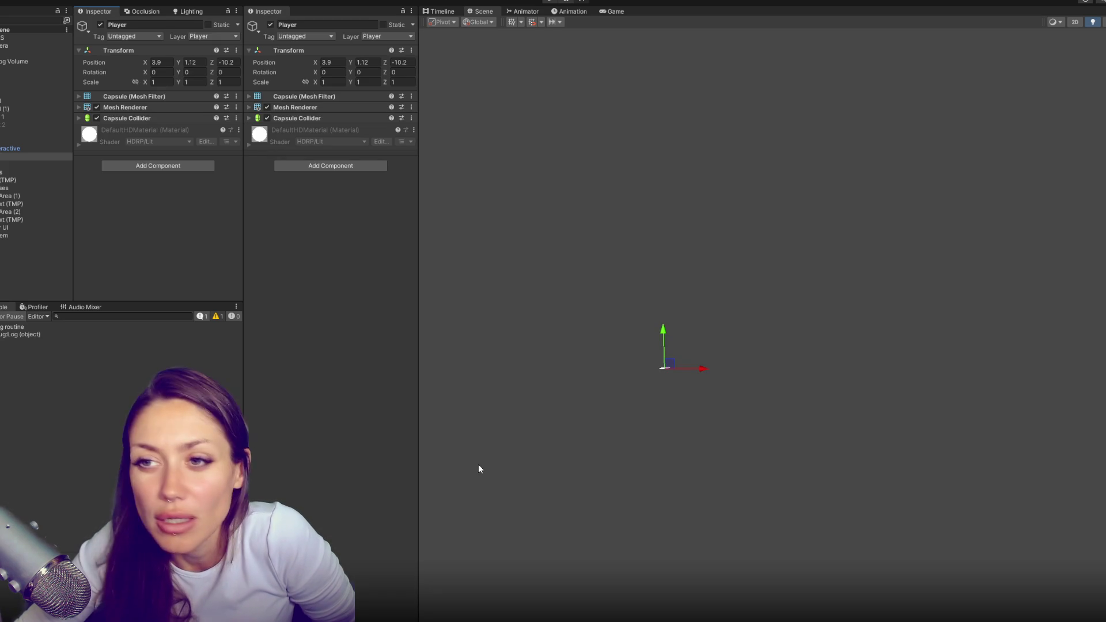
Play with the 4.0f break, moving the Player up to the NPC until the yes/no responses show, then stop
click(550, 2)
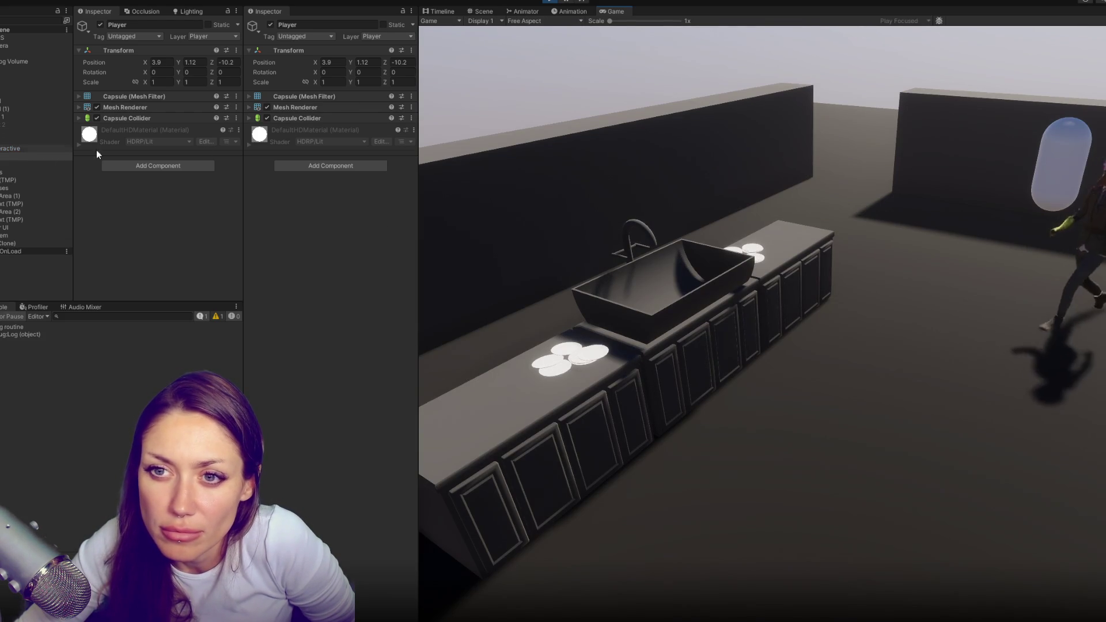
mouse_move(385, 62)
mouse_down()
mouse_move(306, 80)
mouse_move(512, 74)
mouse_up()
key(s)
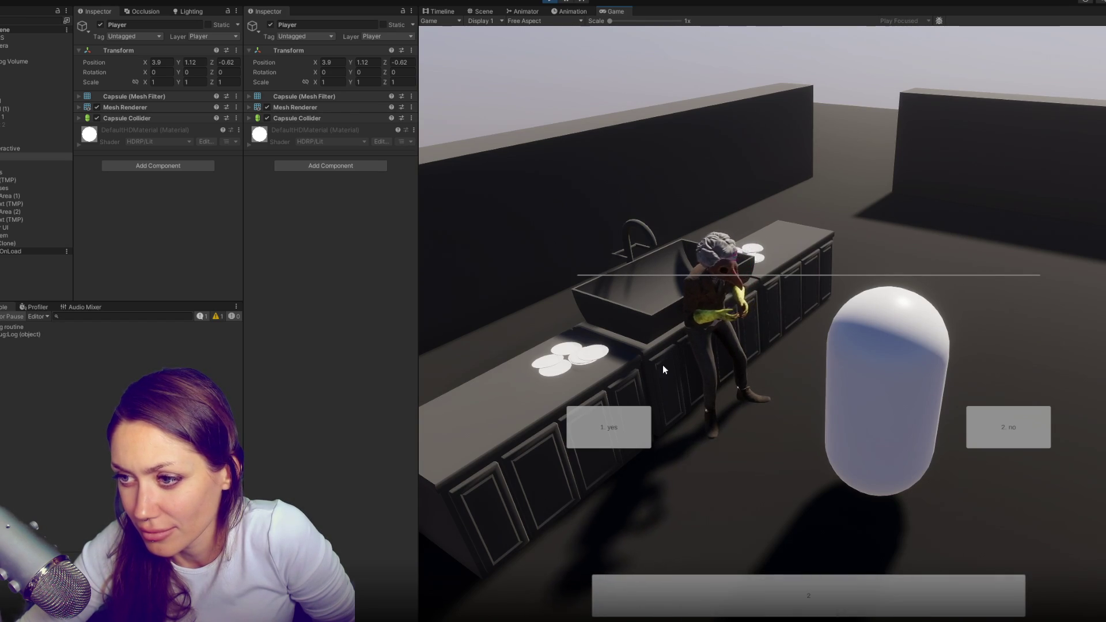
key(ctrl+p)
key(alt+Tab)
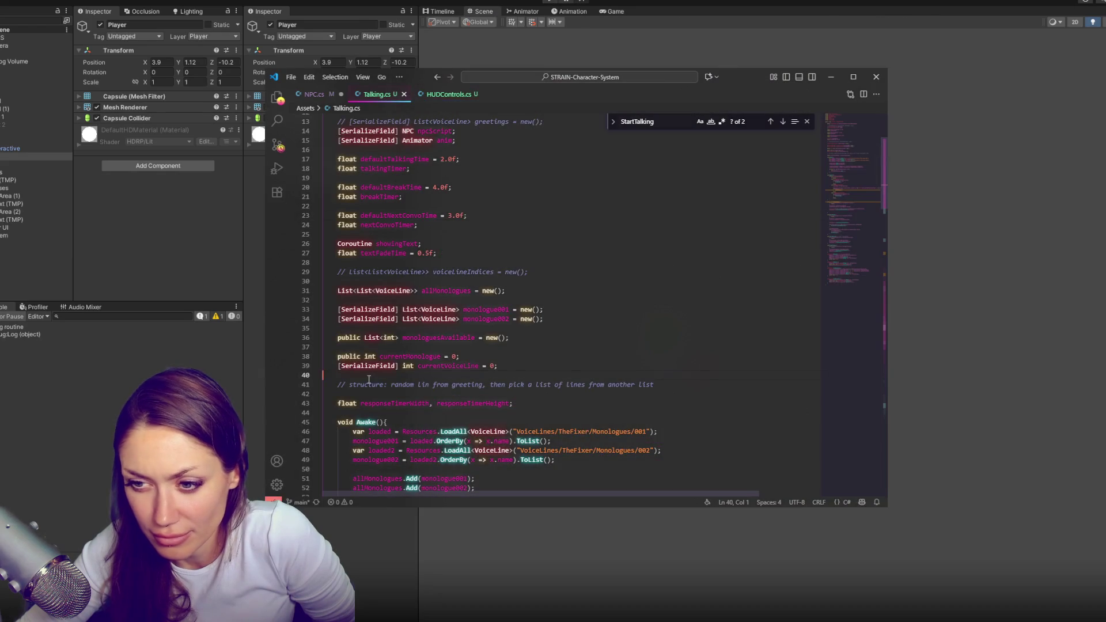
scroll(535, 357, down, 20)
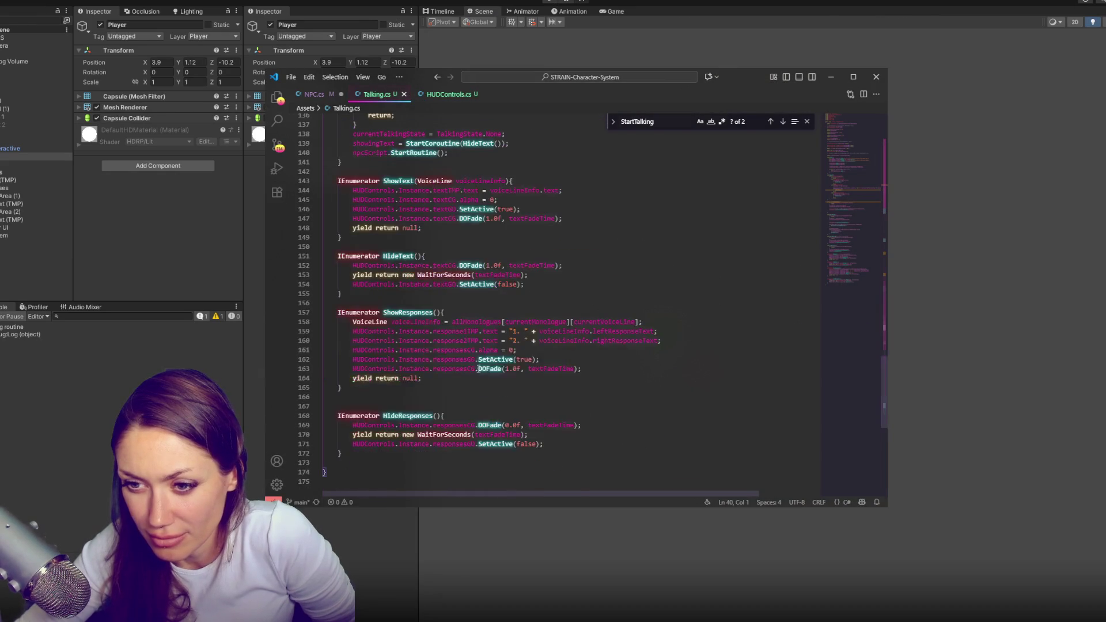
double_click(400, 415)
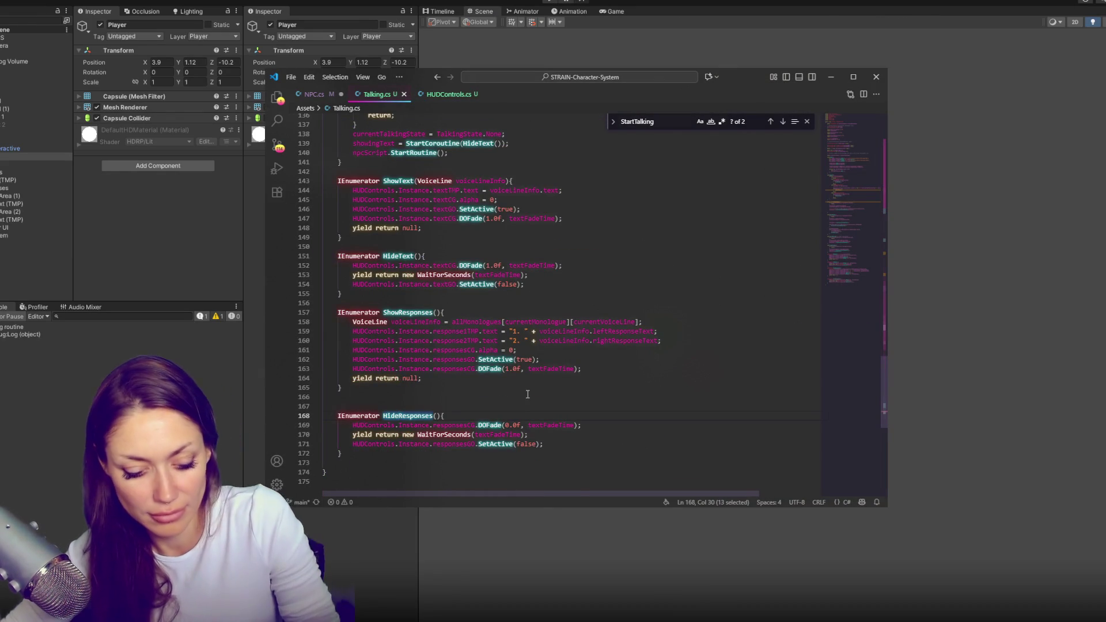
scroll(517, 387, up, 6)
scroll(517, 387, up, 15)
click(502, 401)
click(499, 416)
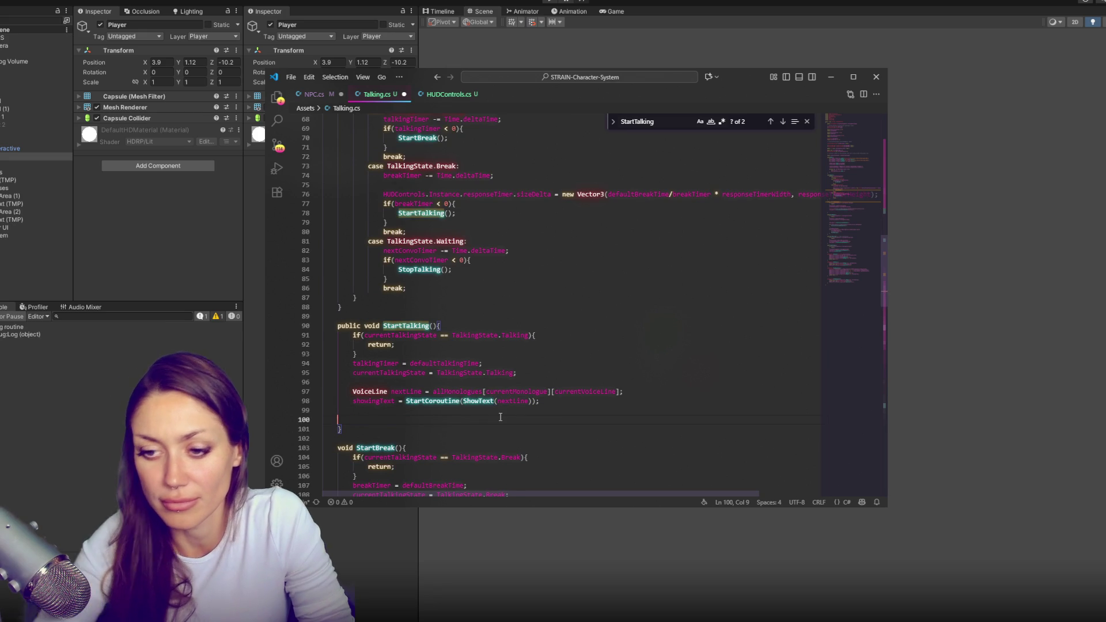
key(BackSpace)
key(BackSpace)
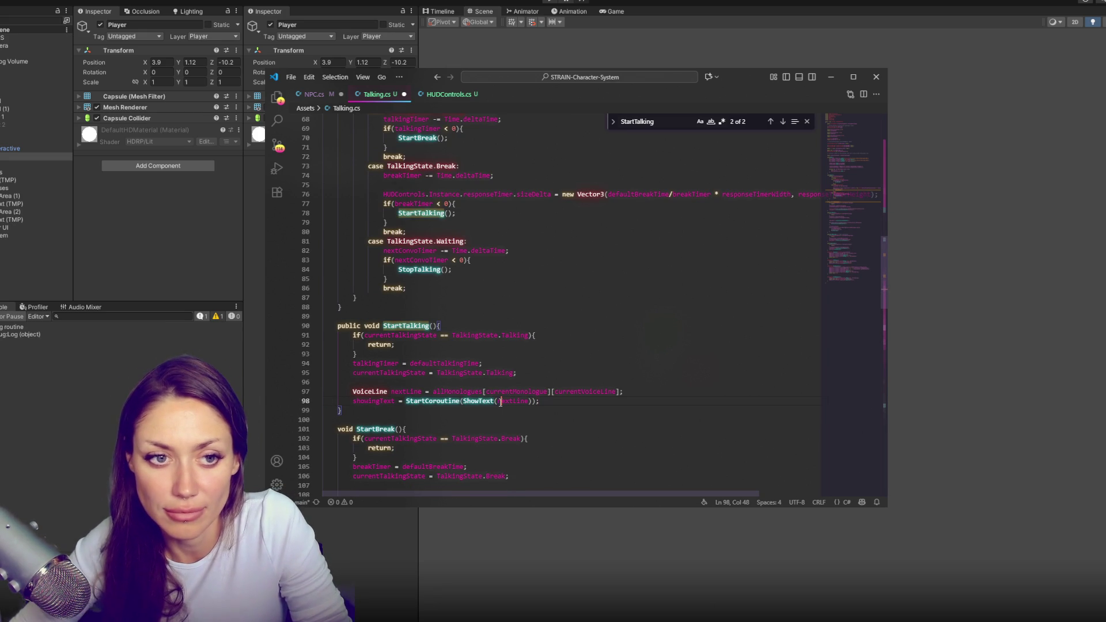
click(500, 401)
scroll(501, 392, up, 1)
scroll(501, 392, up, 1)
click(502, 394)
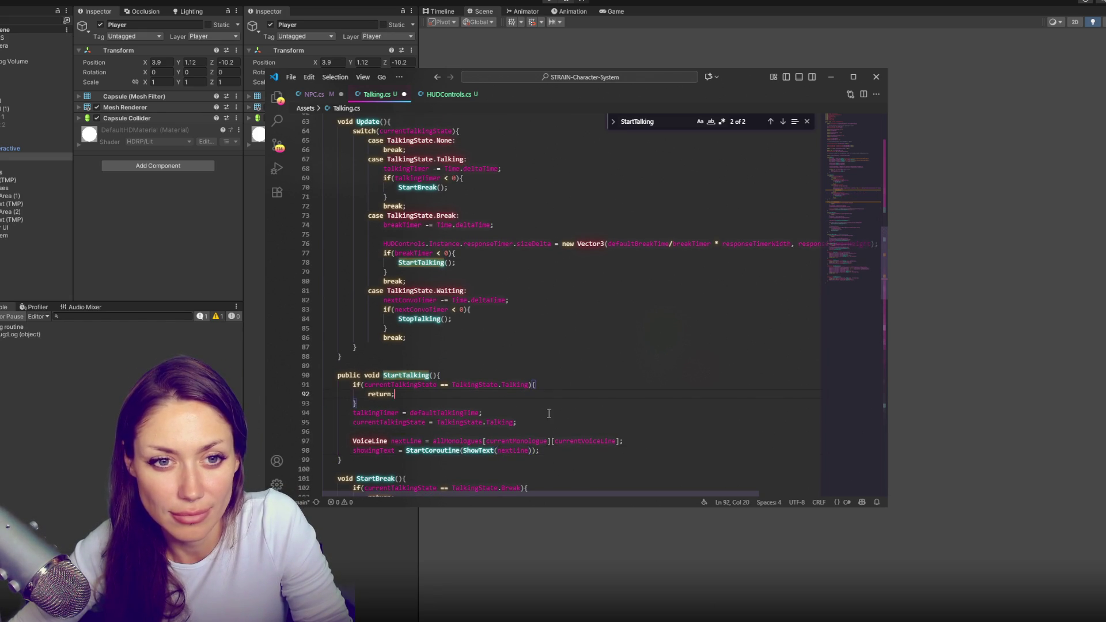
scroll(503, 394, up, 1)
click(548, 350)
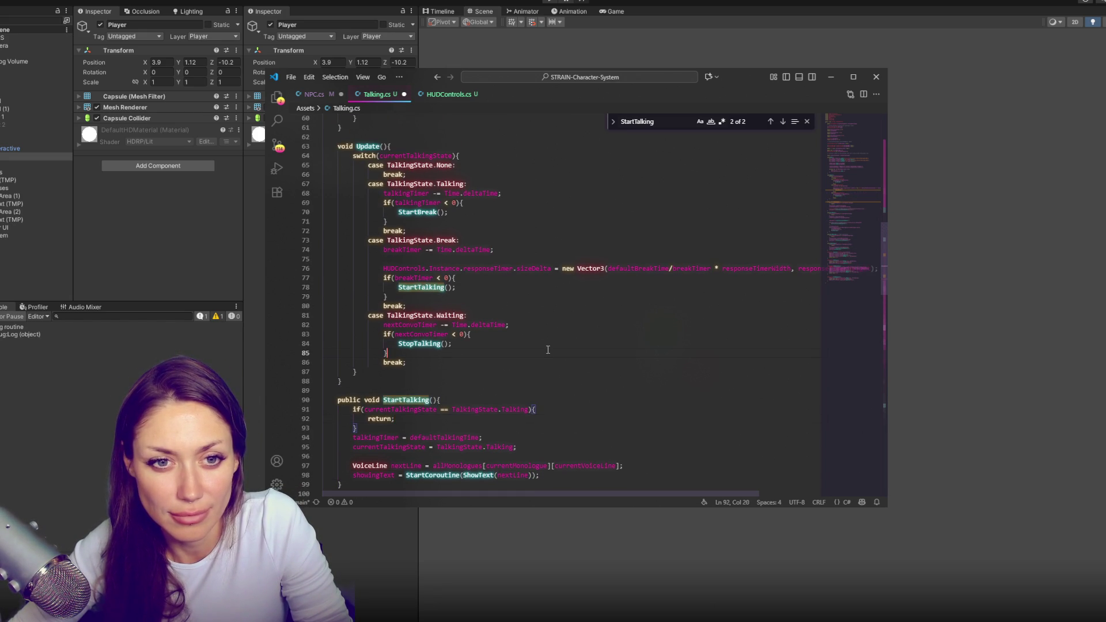
click(510, 322)
scroll(531, 318, up, 3)
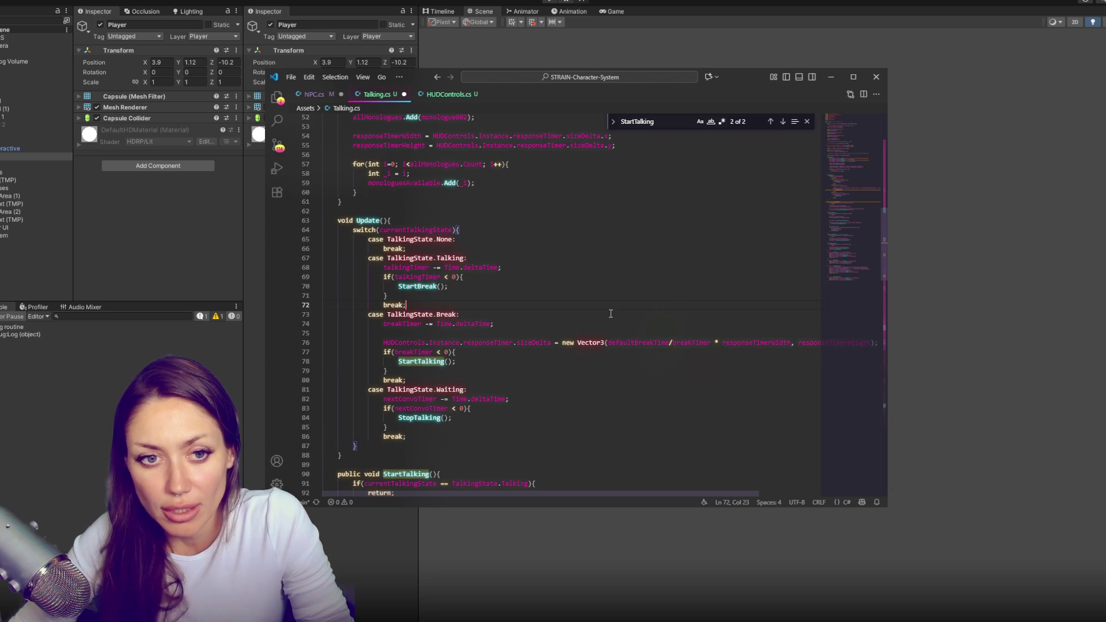
scroll(563, 294, up, 1)
click(563, 301)
scroll(552, 291, up, 2)
scroll(593, 271, up, 6)
click(613, 254)
scroll(662, 262, up, 4)
scroll(697, 265, up, 5)
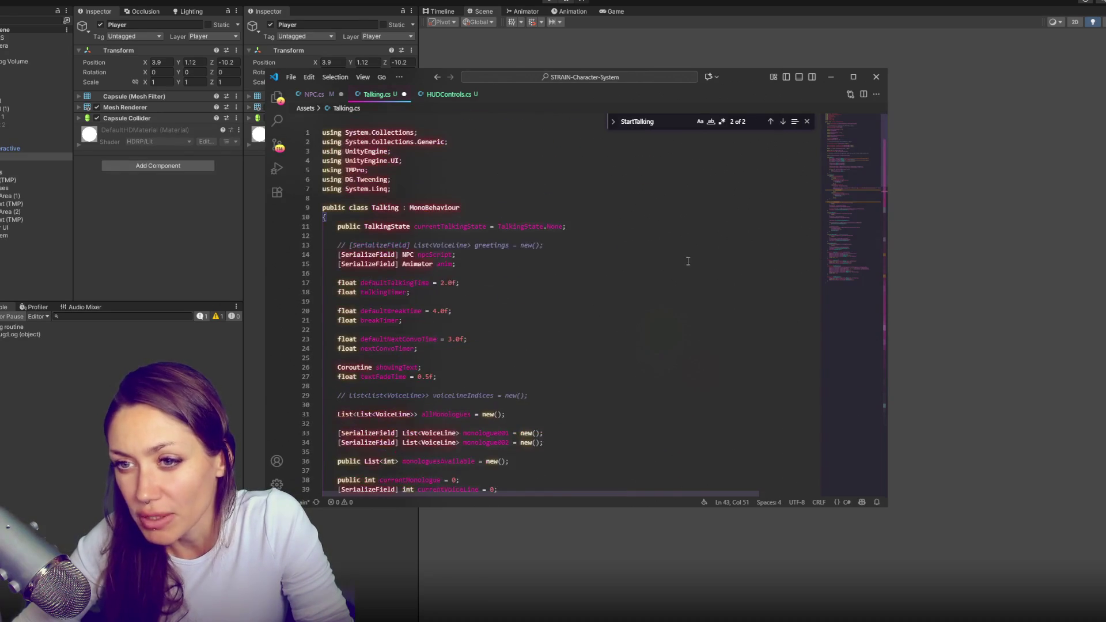
scroll(696, 253, down, 5)
click(697, 244)
scroll(698, 244, down, 5)
click(710, 239)
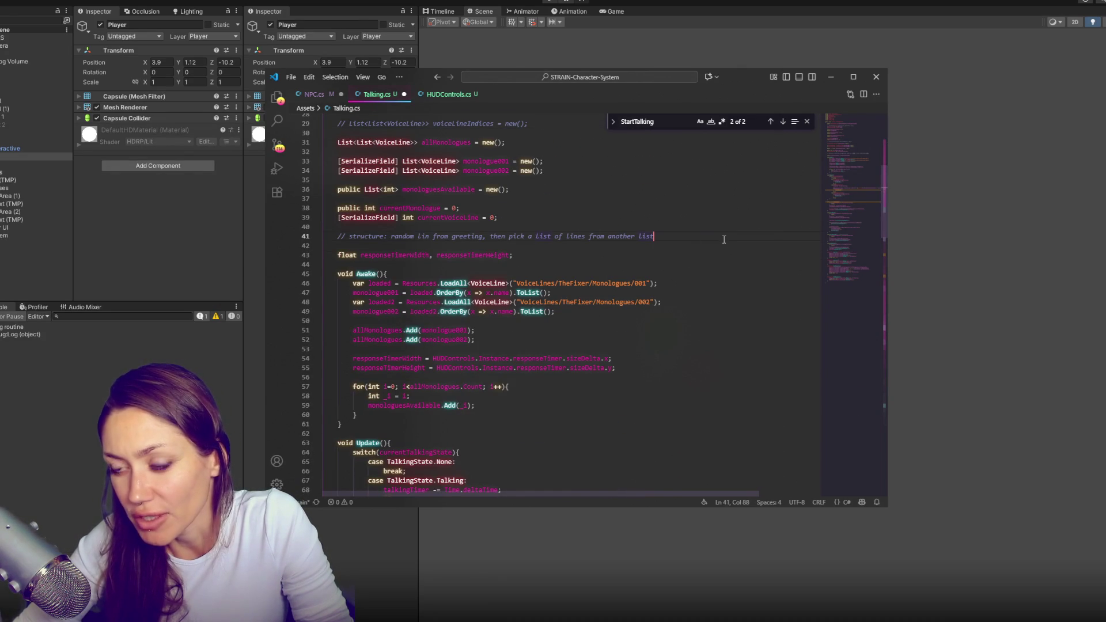
scroll(723, 237, down, 8)
click(716, 243)
scroll(716, 247, down, 1)
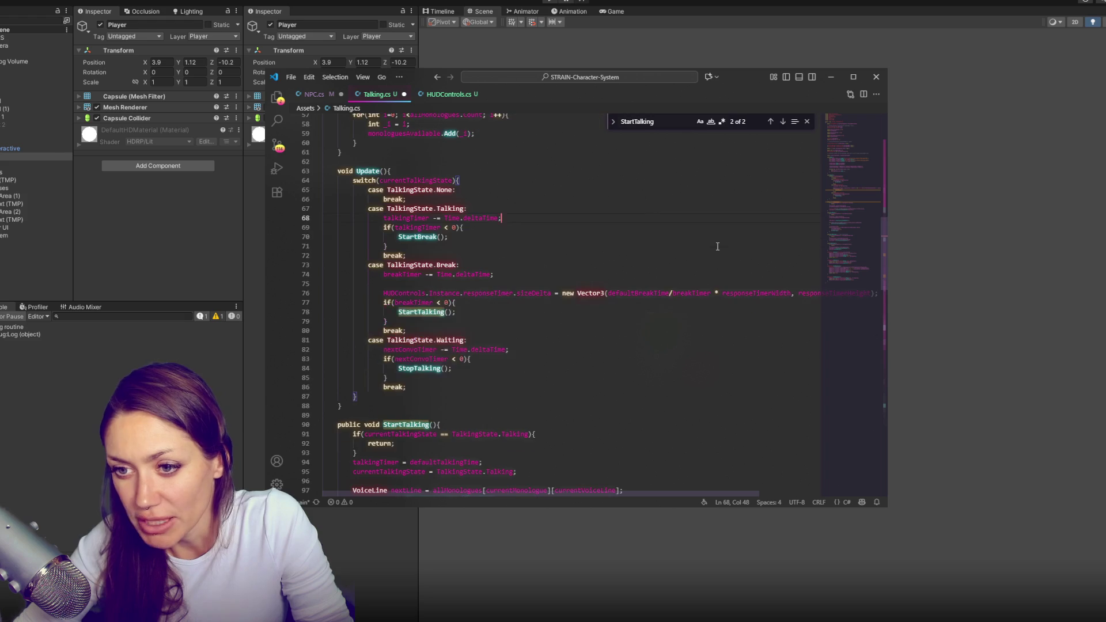
click(693, 282)
scroll(692, 277, down, 4)
click(691, 275)
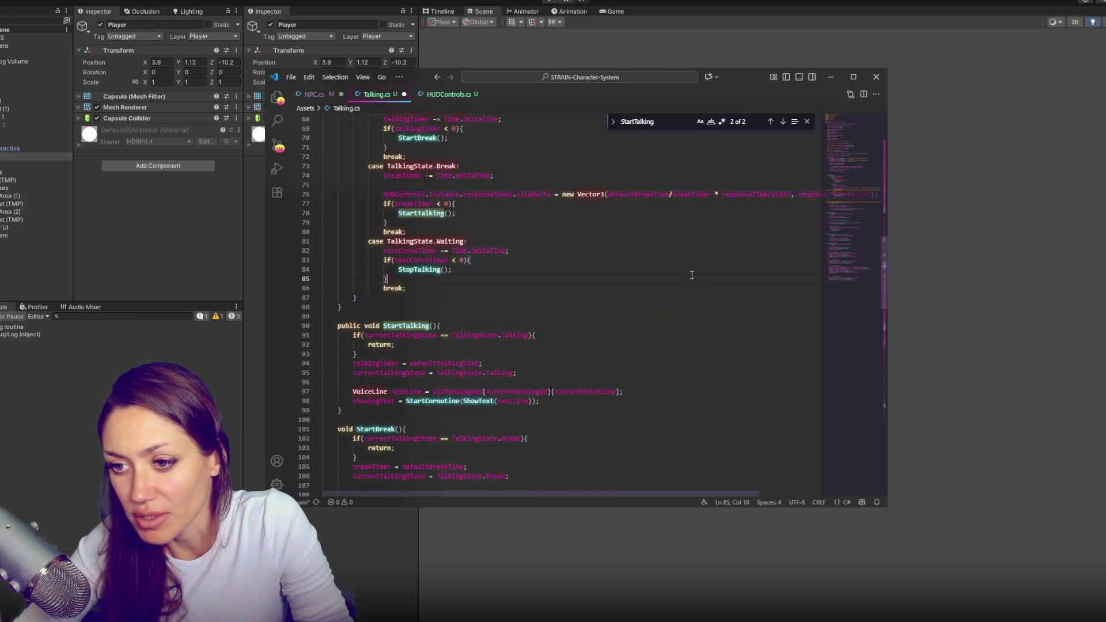
scroll(691, 275, down, 3)
scroll(692, 275, down, 4)
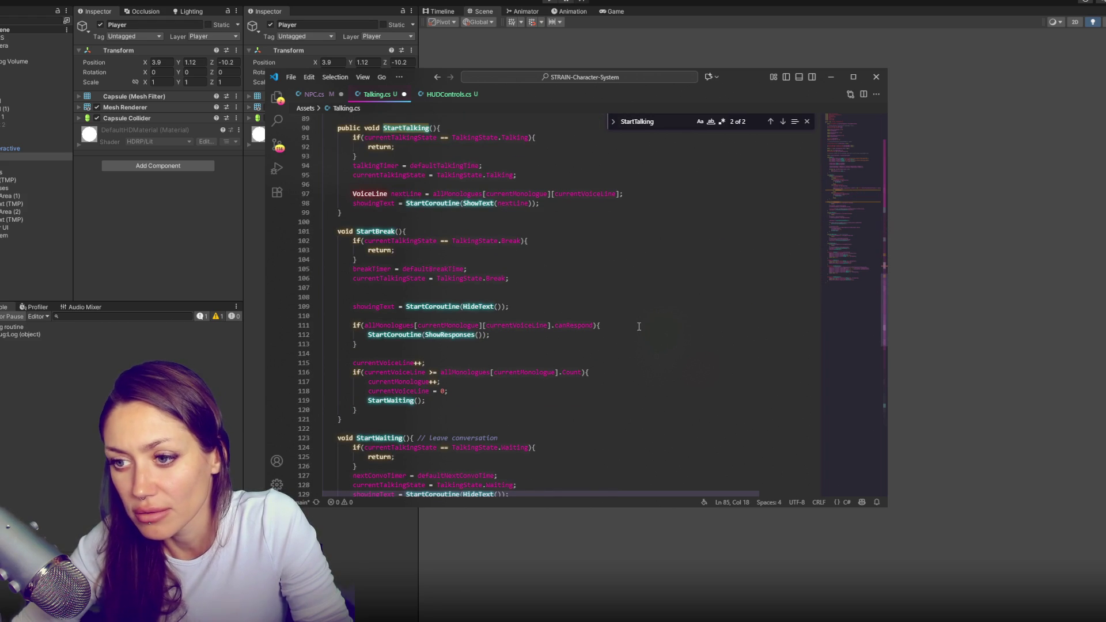
scroll(639, 326, down, 4)
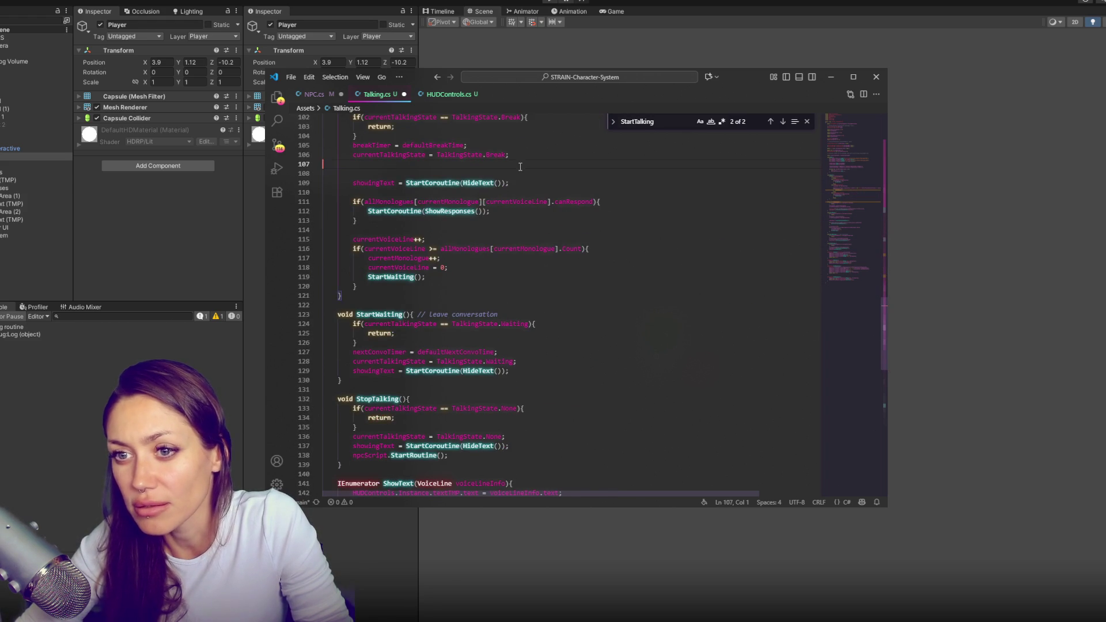
click(501, 167)
key(BackSpace)
click(510, 222)
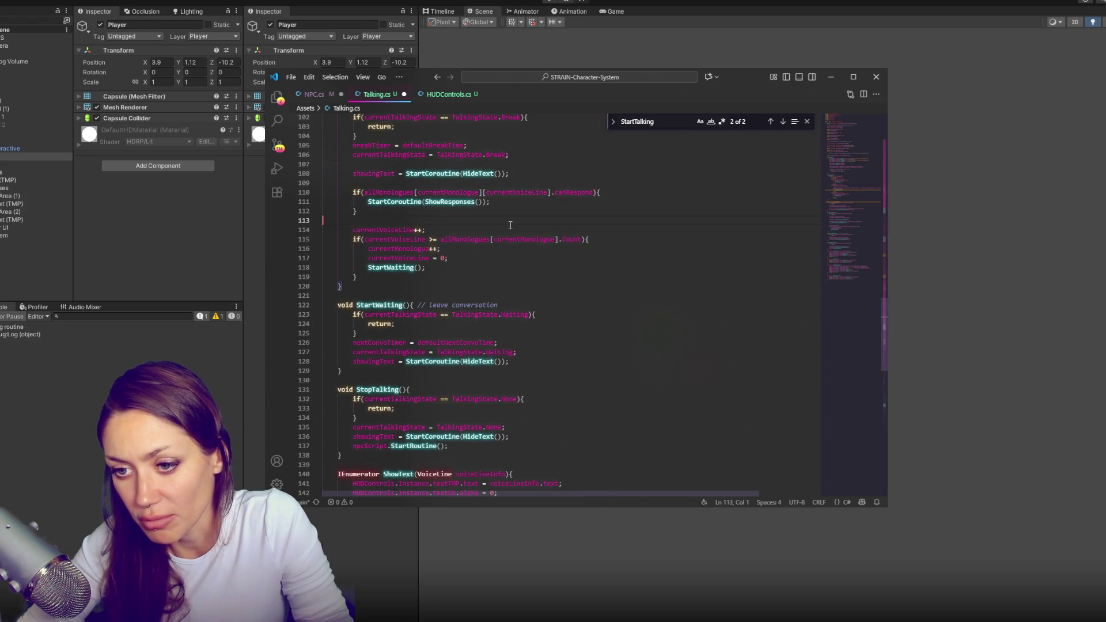
scroll(527, 222, down, 4)
scroll(563, 318, down, 3)
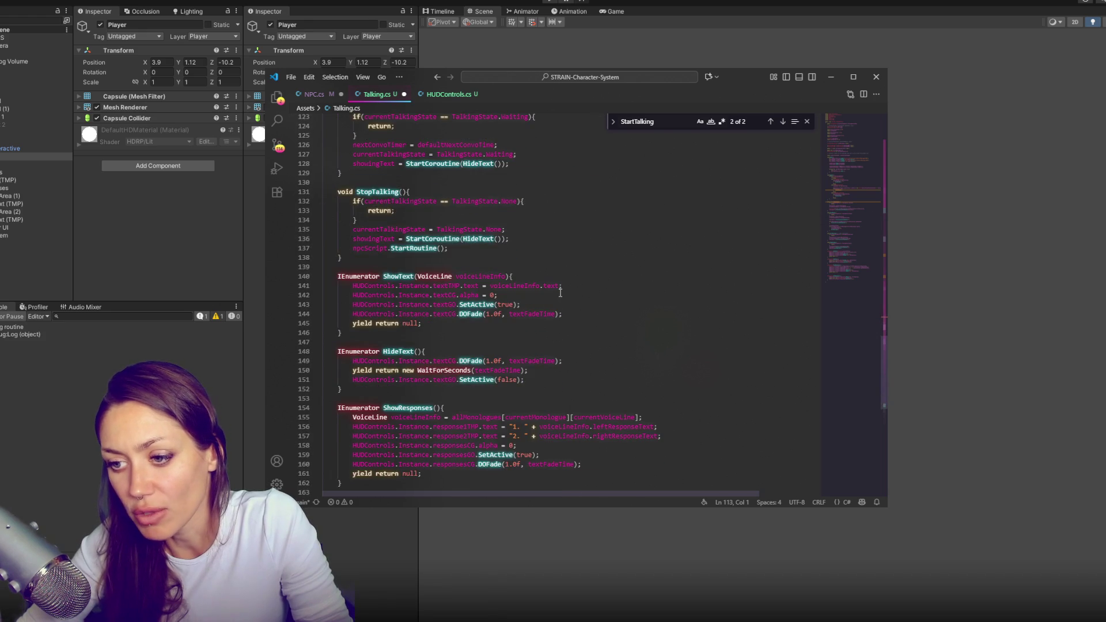
scroll(560, 293, down, 3)
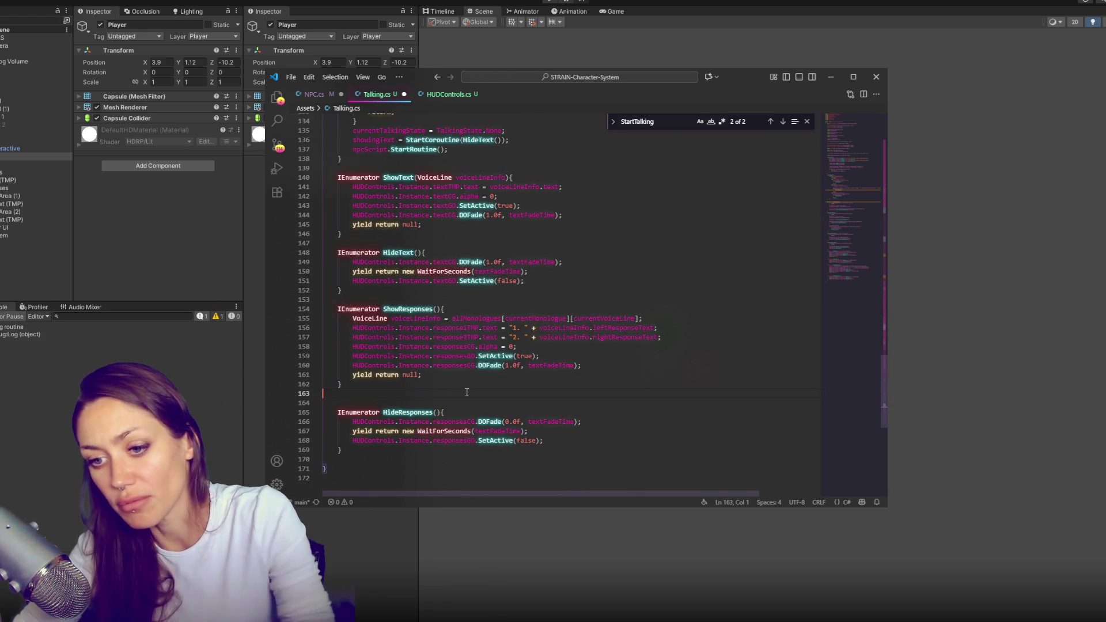
click(576, 272)
scroll(579, 276, up, 5)
scroll(582, 278, up, 8)
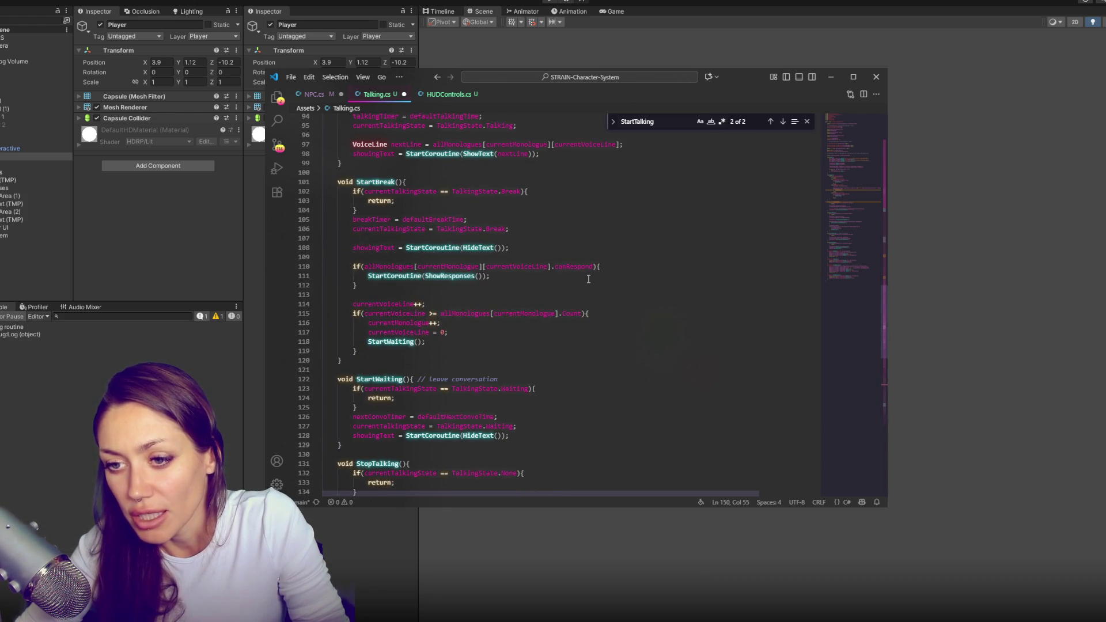
scroll(588, 278, up, 12)
scroll(588, 279, up, 8)
click(674, 296)
key(ctrl+s)
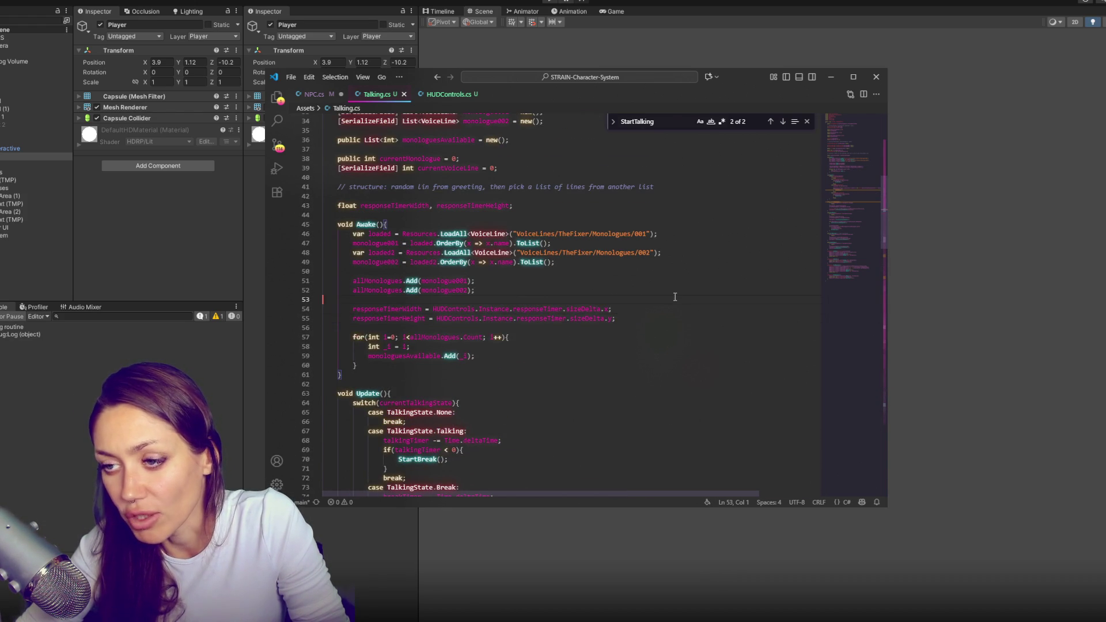
scroll(675, 296, up, 11)
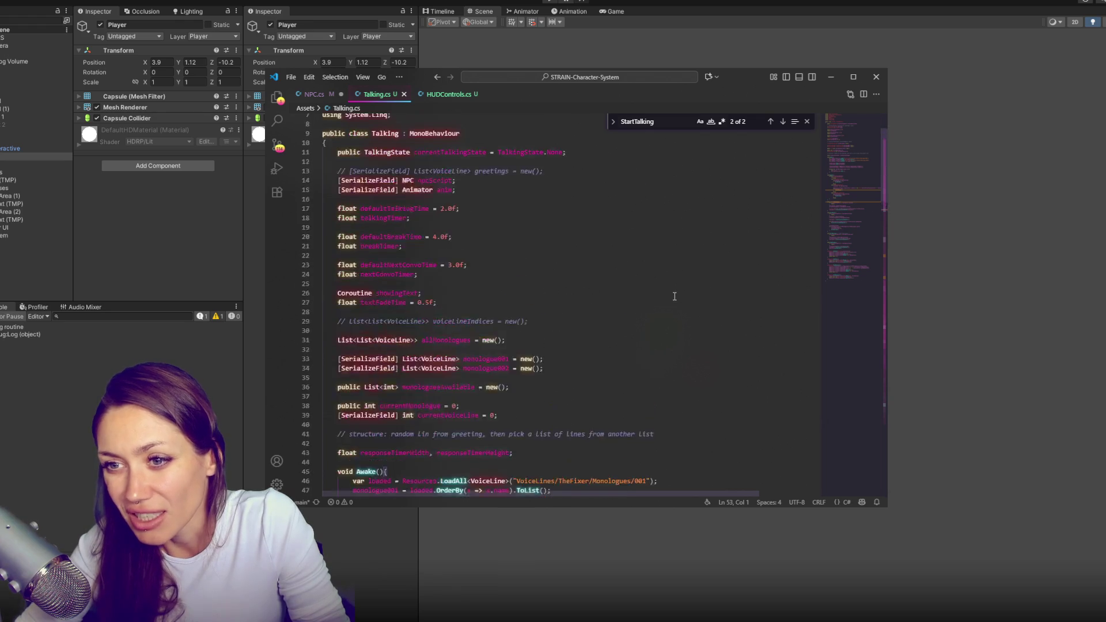
scroll(674, 294, down, 6)
scroll(673, 294, down, 20)
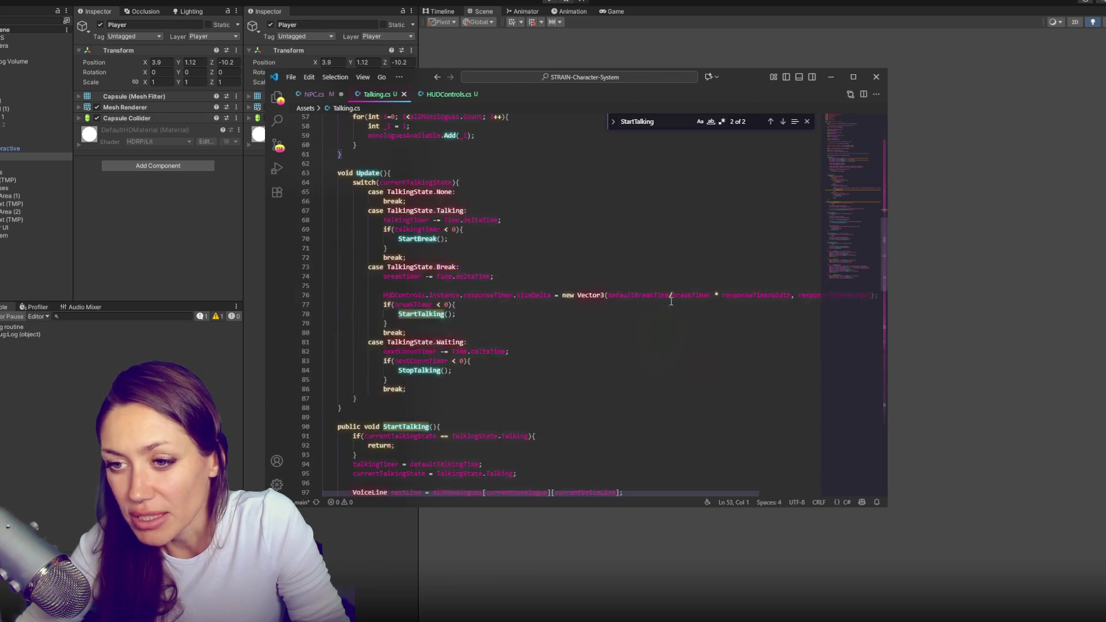
scroll(676, 307, down, 12)
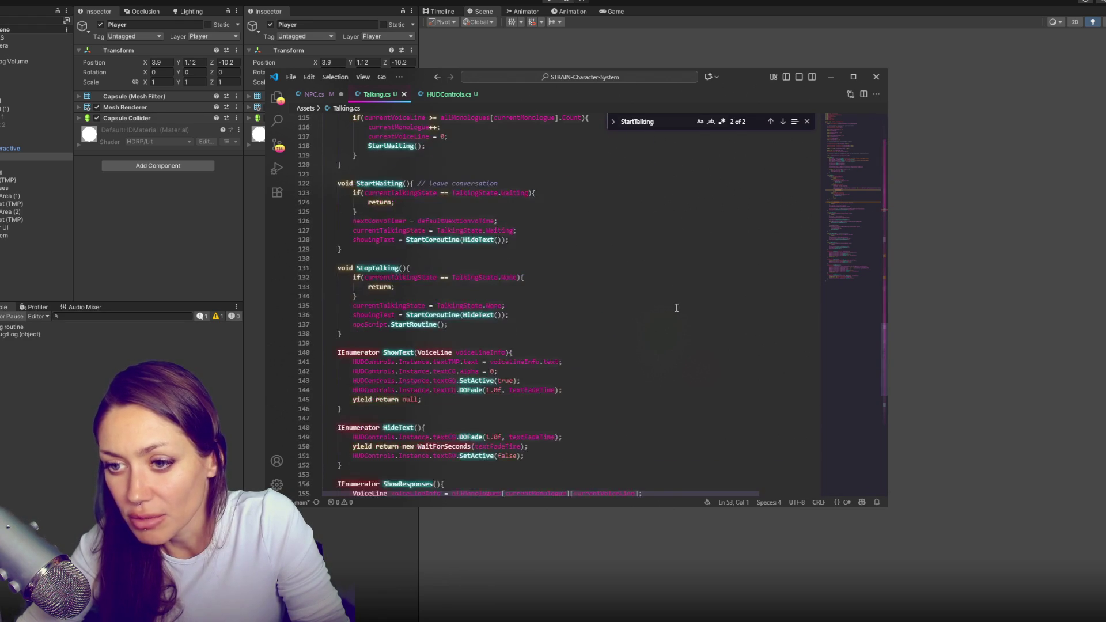
scroll(675, 308, down, 2)
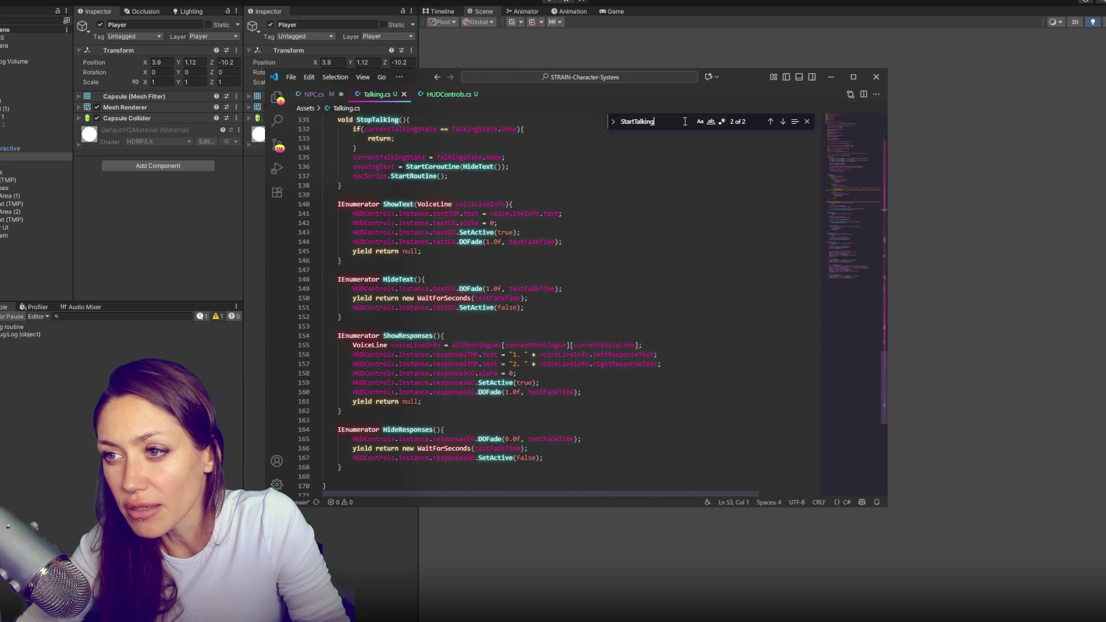
click(779, 124)
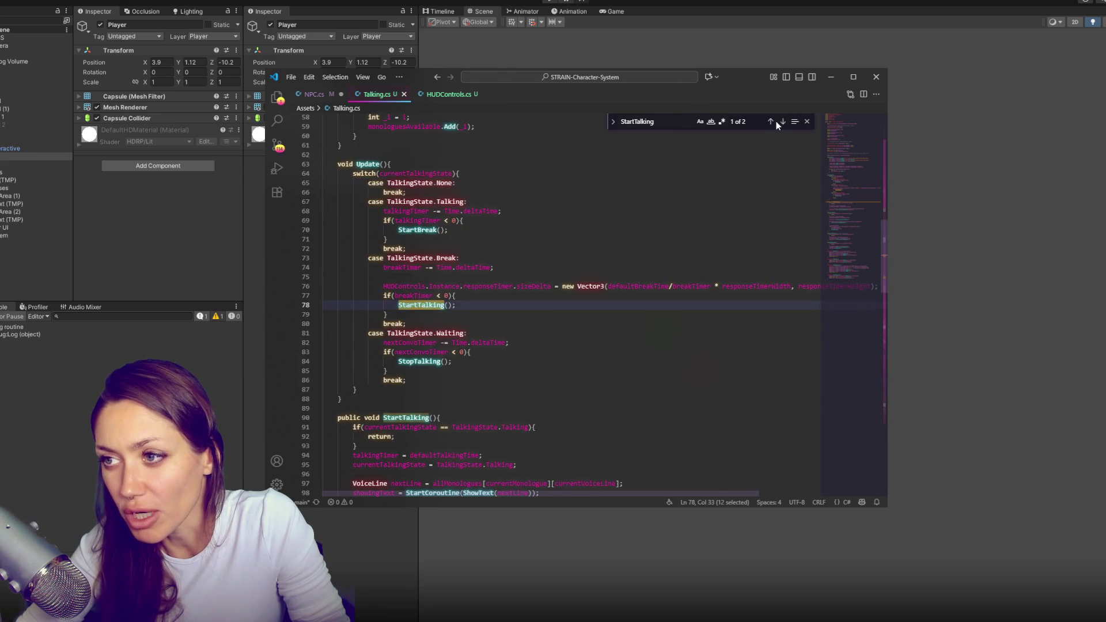
click(770, 122)
click(778, 122)
click(777, 122)
click(772, 125)
click(771, 122)
scroll(698, 241, down, 1)
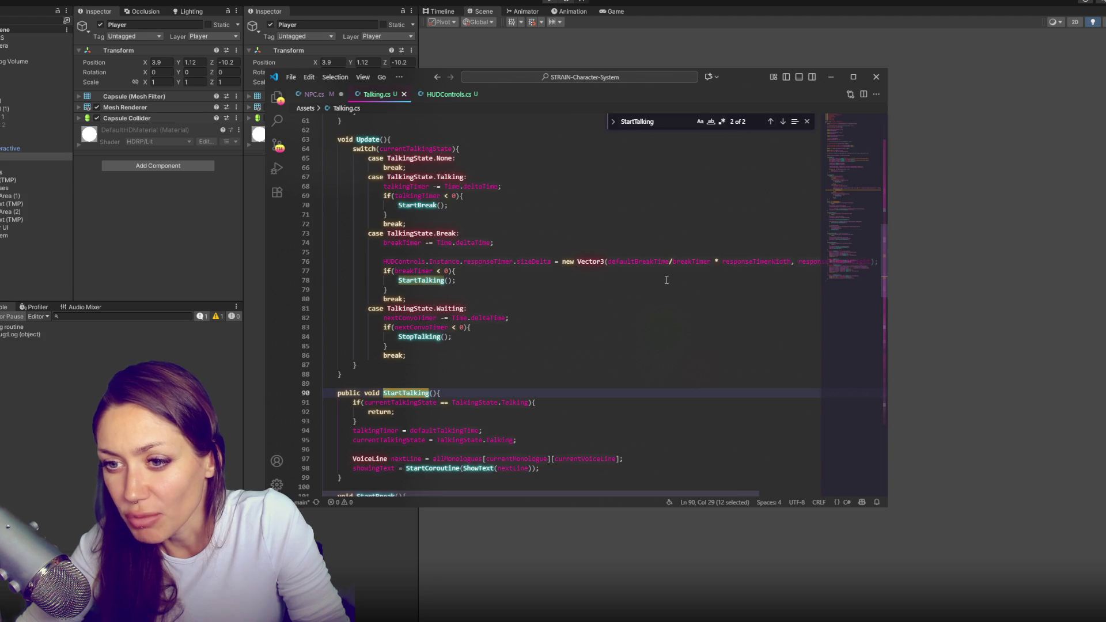
scroll(666, 280, down, 2)
scroll(666, 280, down, 3)
click(687, 317)
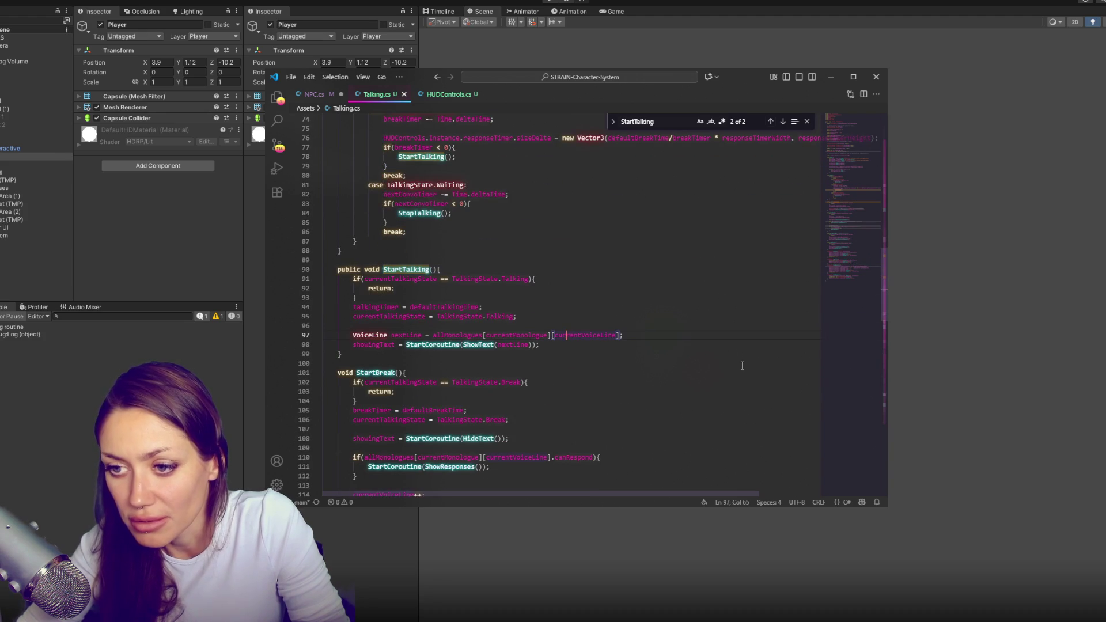
click(682, 325)
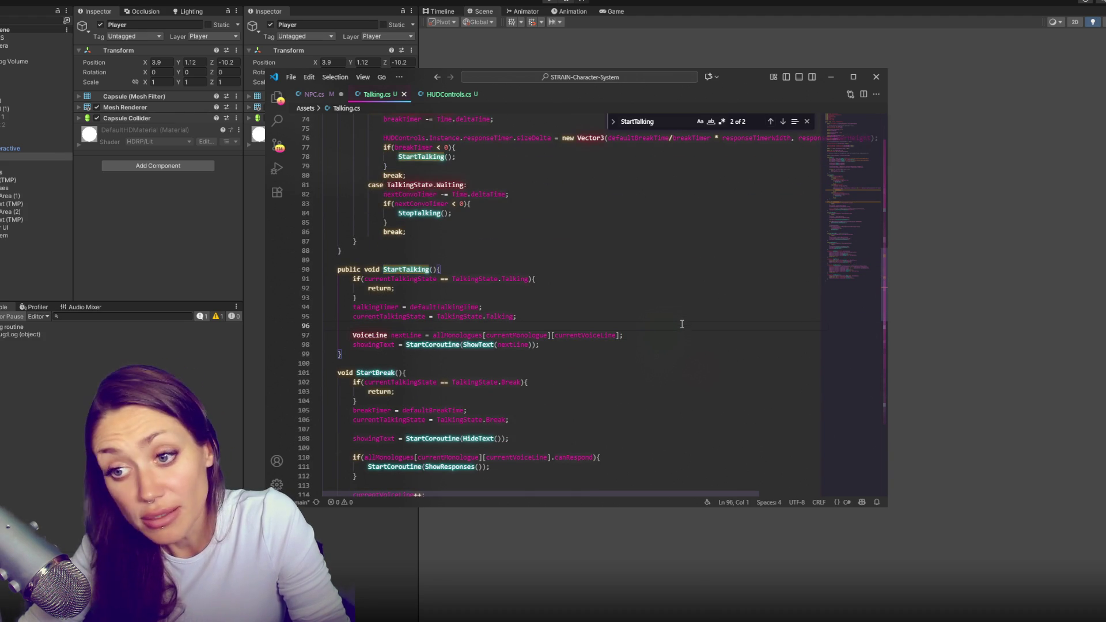
scroll(672, 318, up, 2)
scroll(672, 318, up, 1)
scroll(672, 319, down, 2)
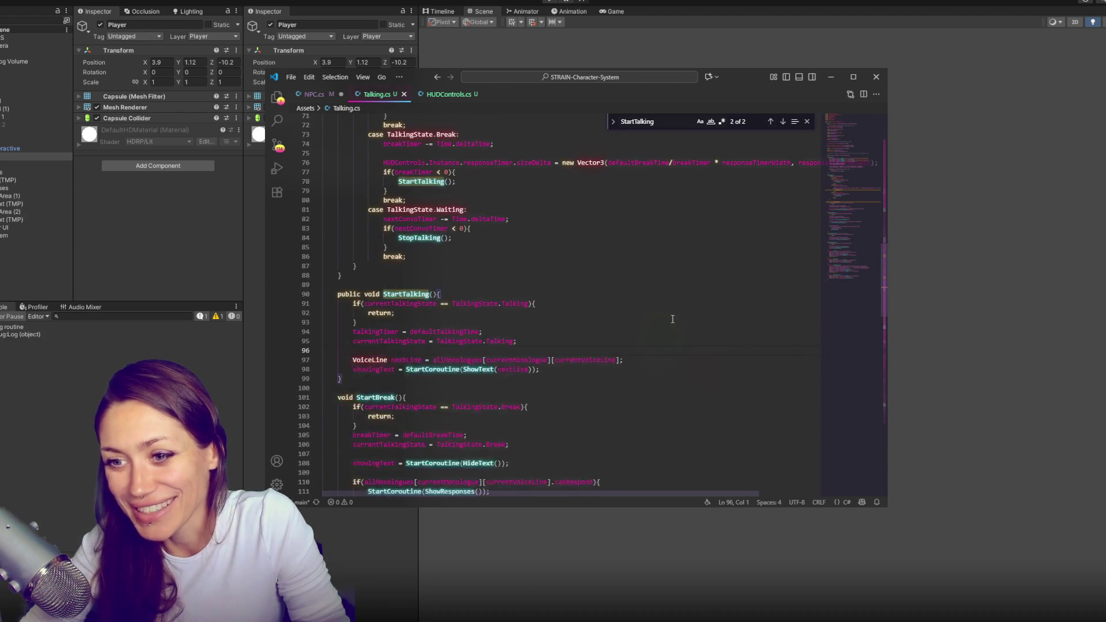
scroll(672, 318, up, 1)
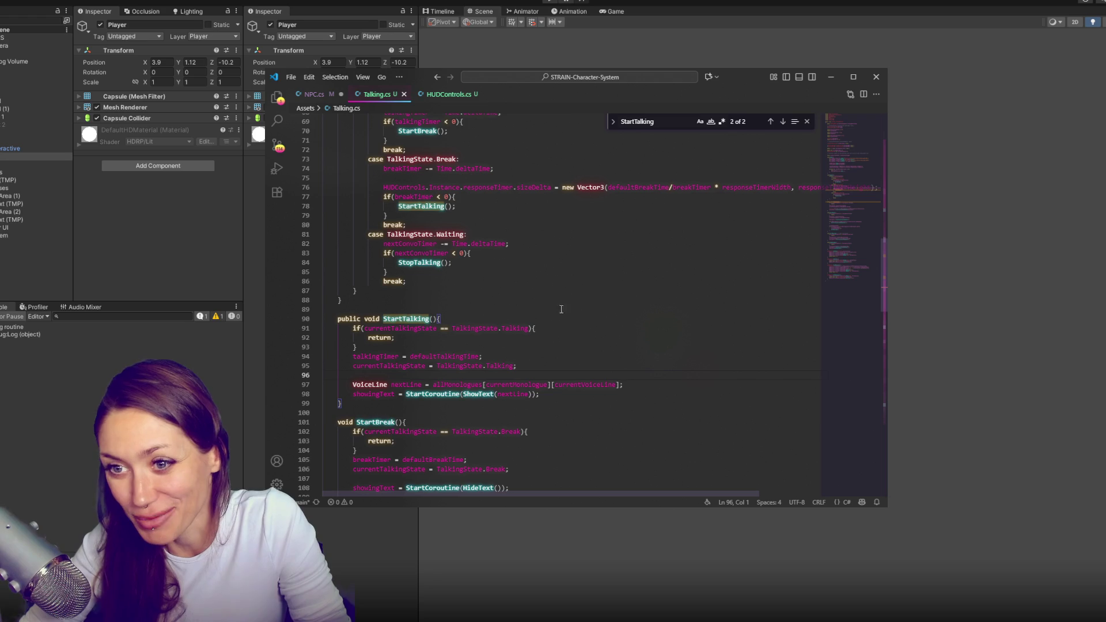
click(456, 384)
click(674, 380)
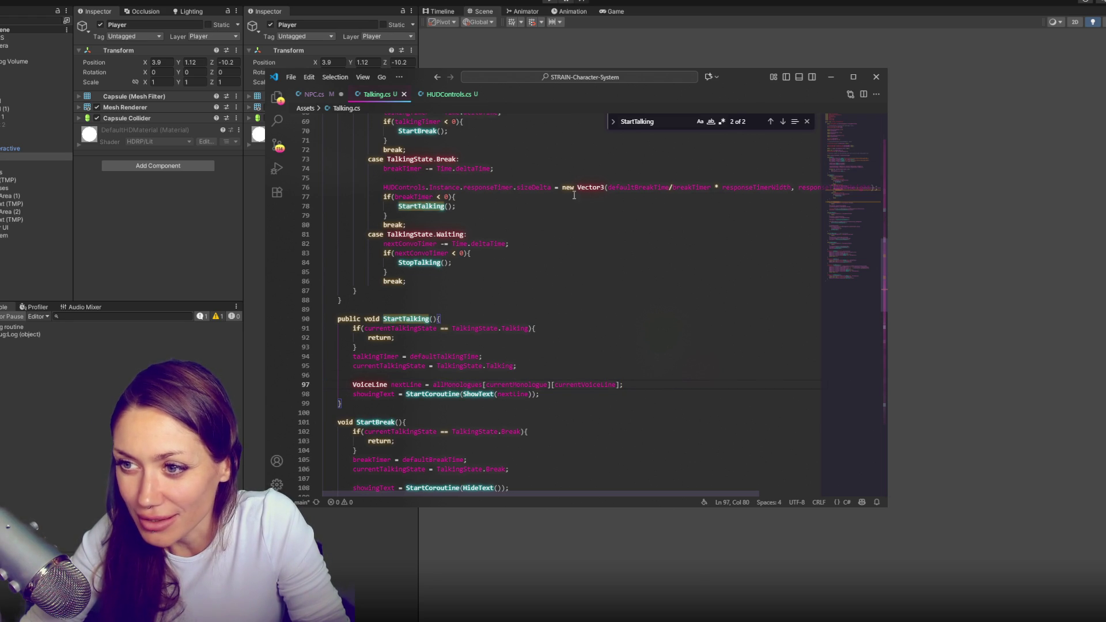
double_click(439, 206)
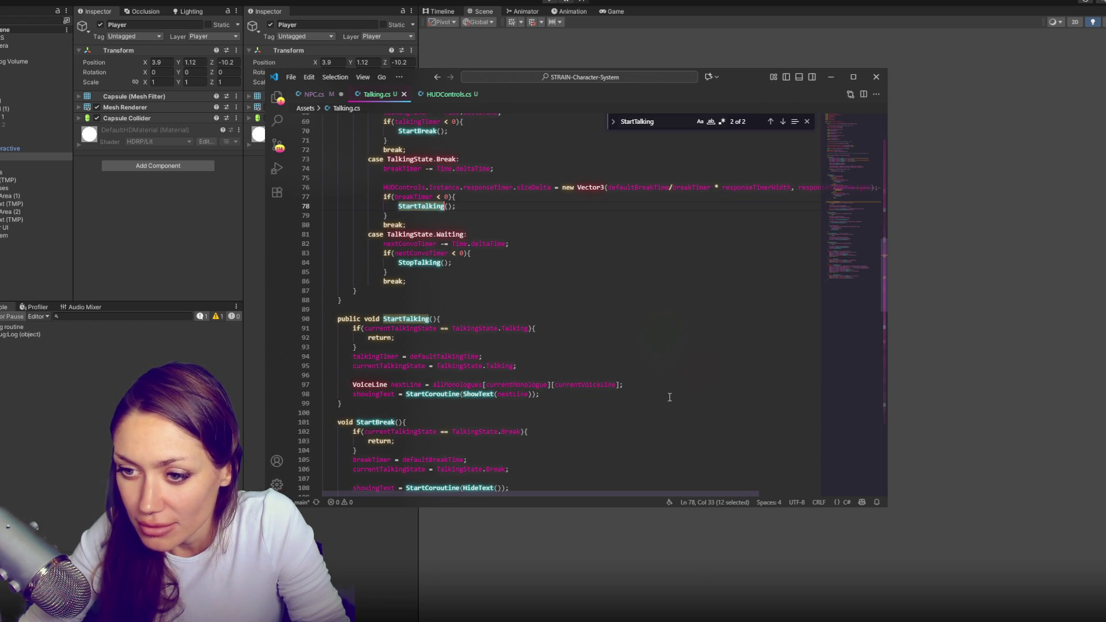
scroll(671, 374, down, 1)
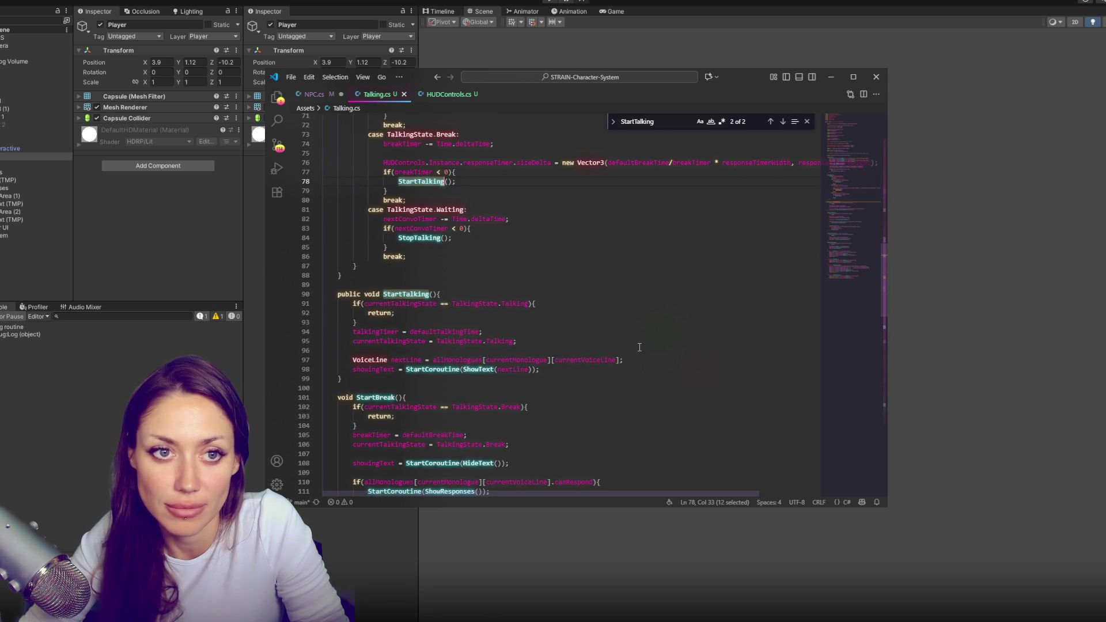
click(680, 311)
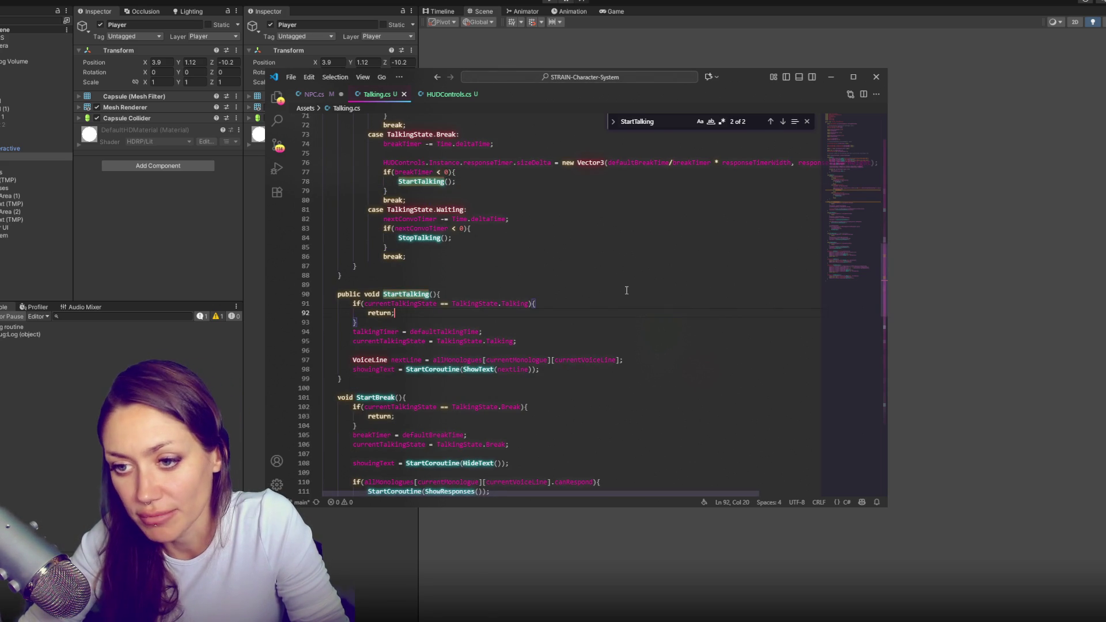
scroll(651, 314, down, 1)
scroll(626, 310, down, 1)
click(626, 309)
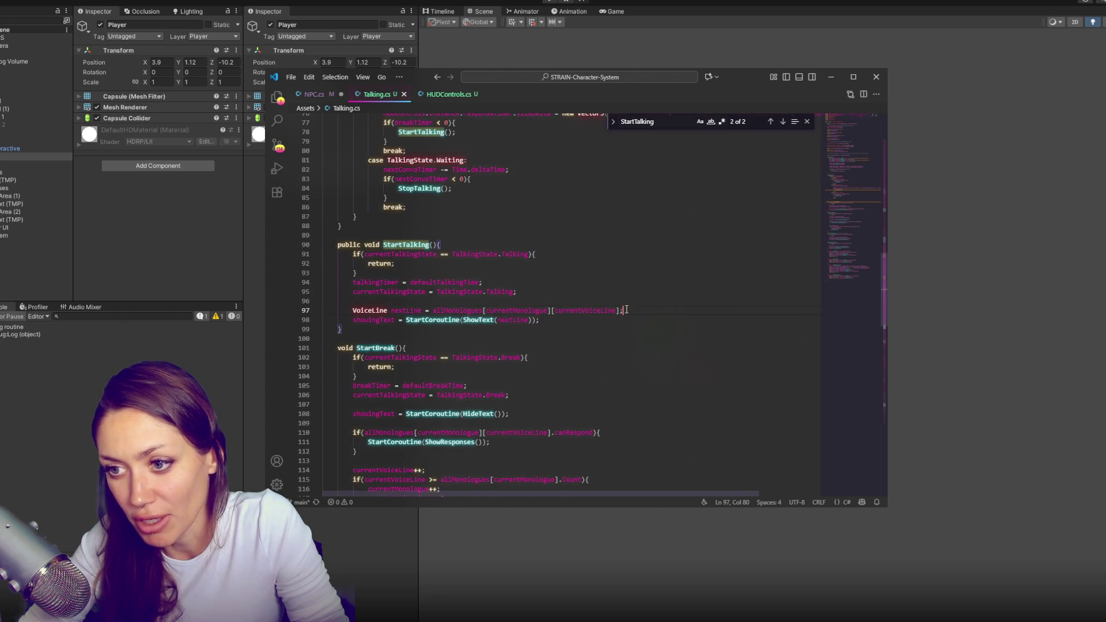
scroll(691, 306, up, 3)
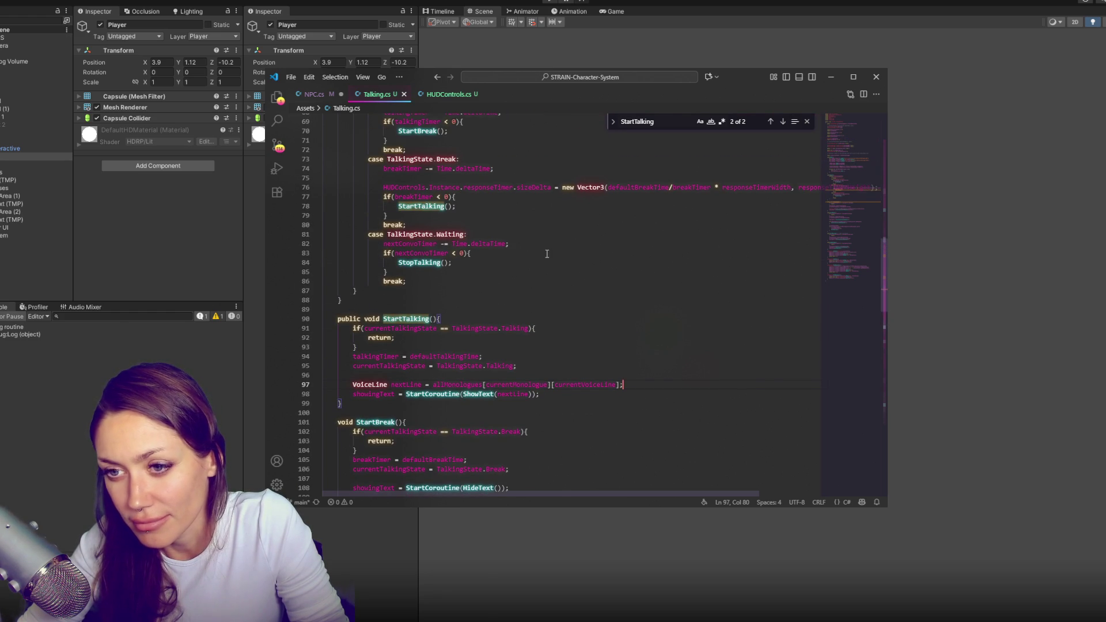
double_click(423, 206)
scroll(513, 218, down, 1)
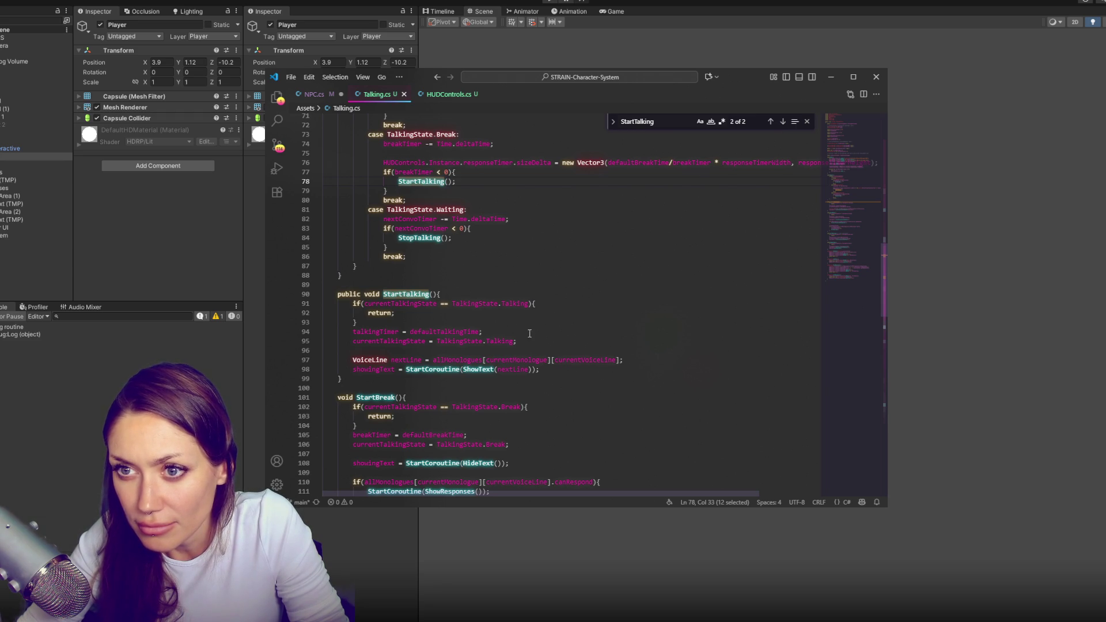
click(321, 94)
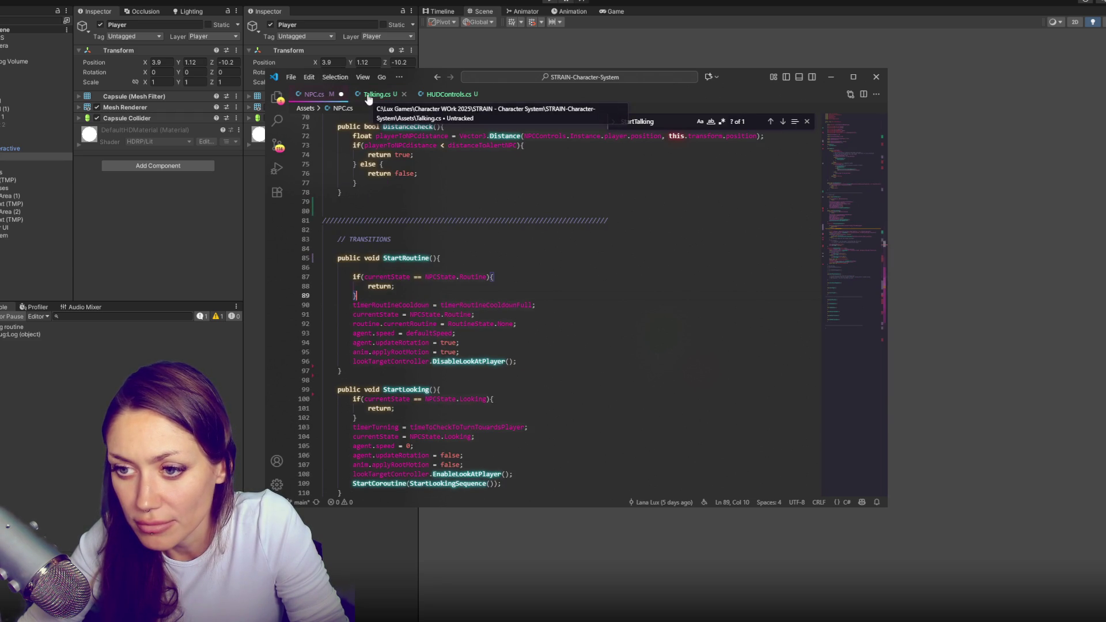
Let Unity recompile, then return to Talking.cs and locate the StartTalking method
click(368, 95)
key(alt+Tab)
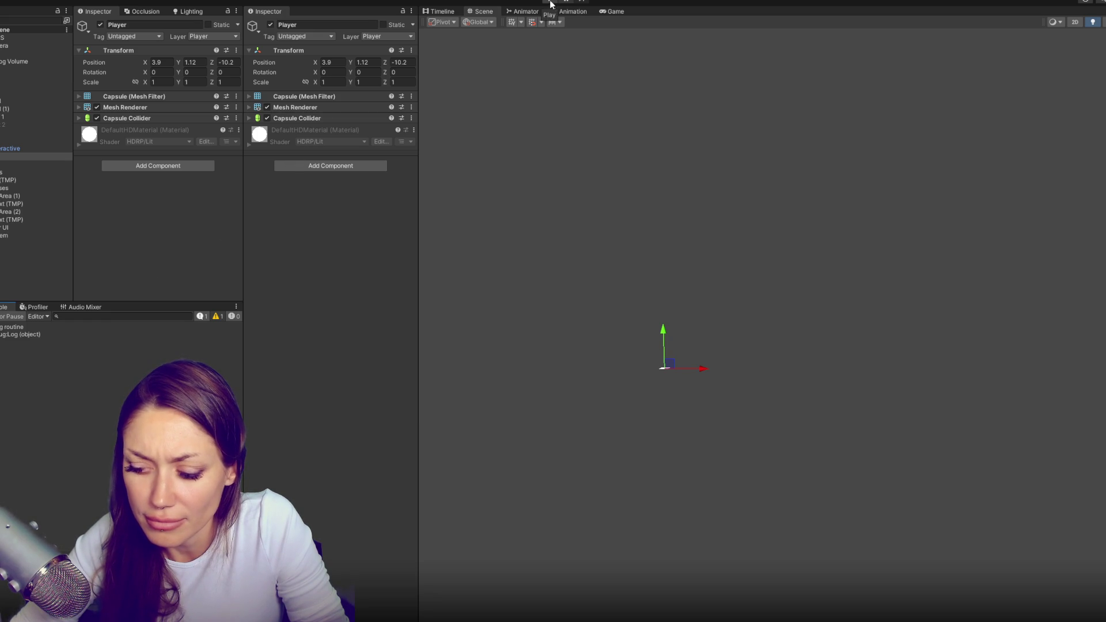
key(alt+Tab)
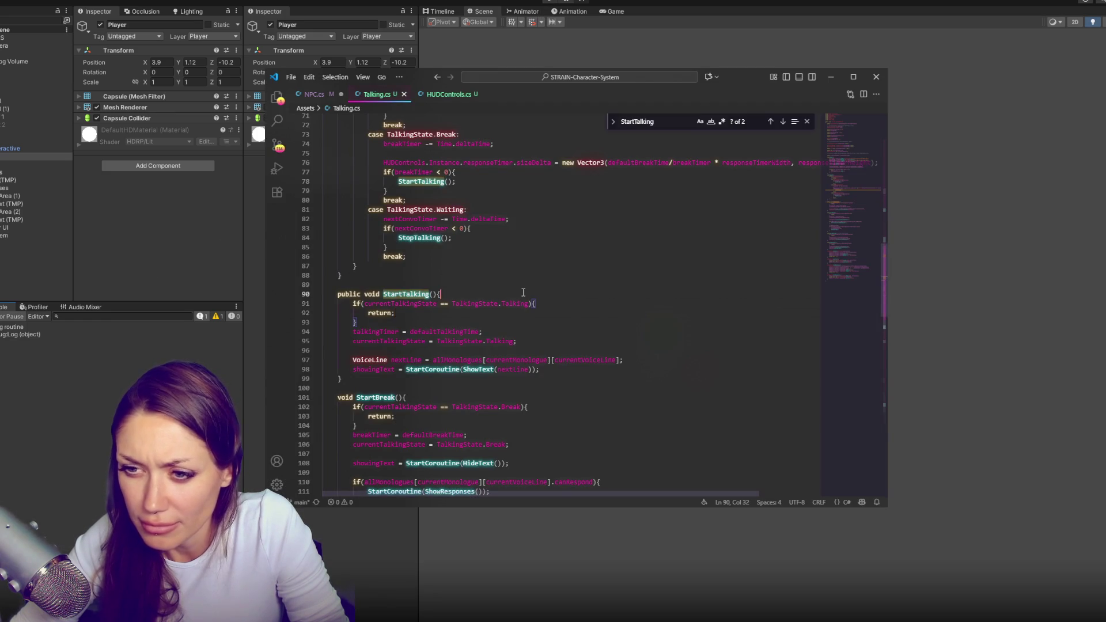
scroll(406, 193, up, 4)
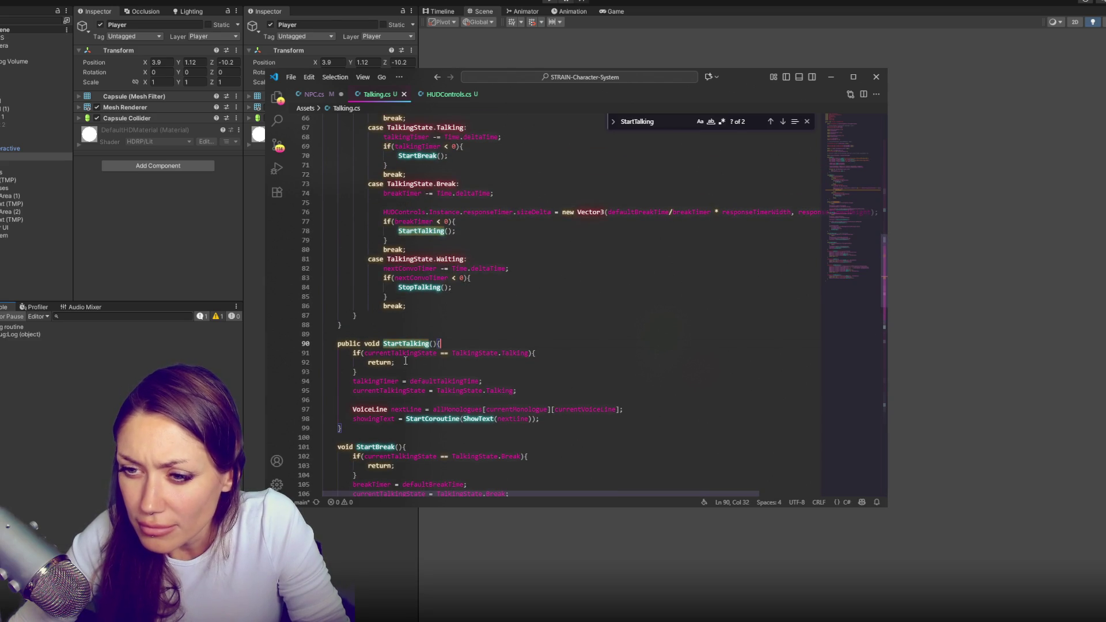
double_click(414, 345)
scroll(599, 324, down, 5)
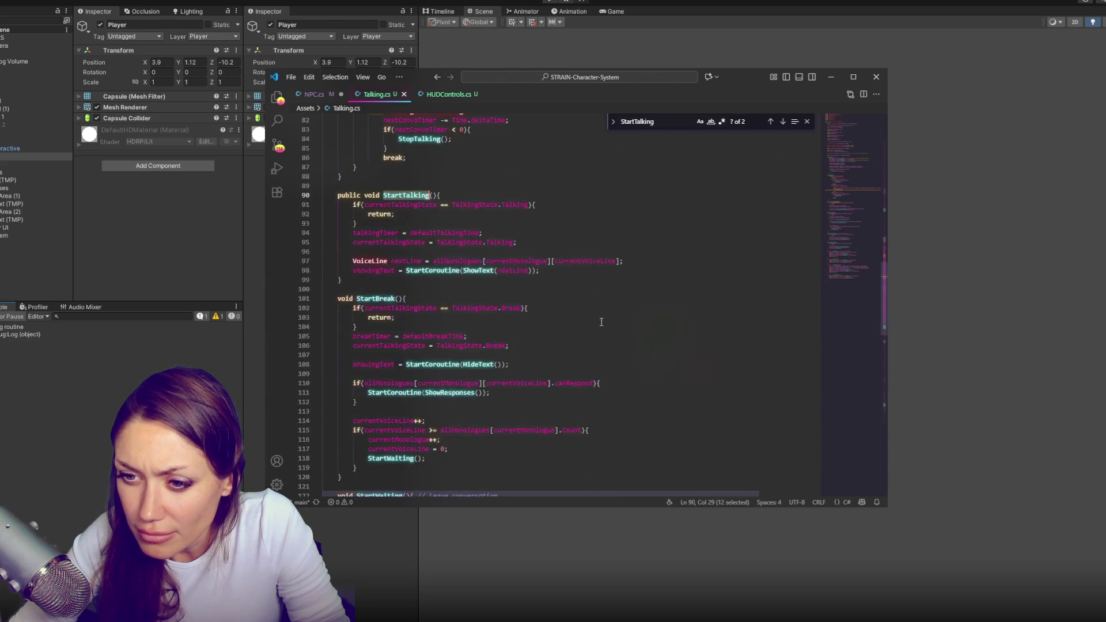
scroll(363, 296, down, 3)
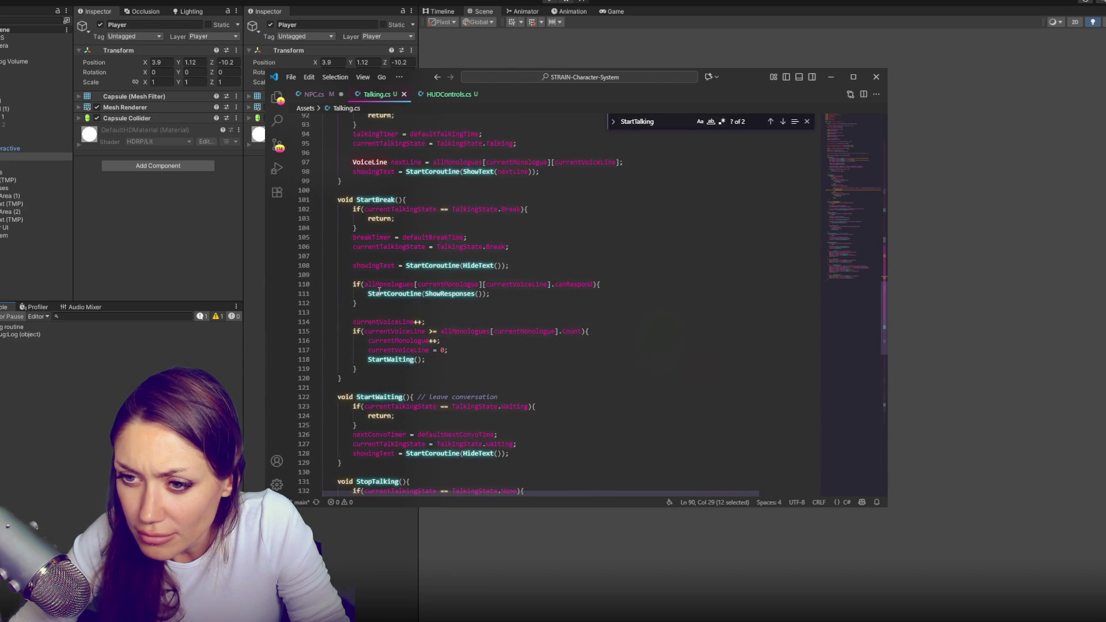
Paste StartCoroutine(ShowResponses()); on a new line above the VoiceLine code in StartTalking
drag(365, 293, 488, 294)
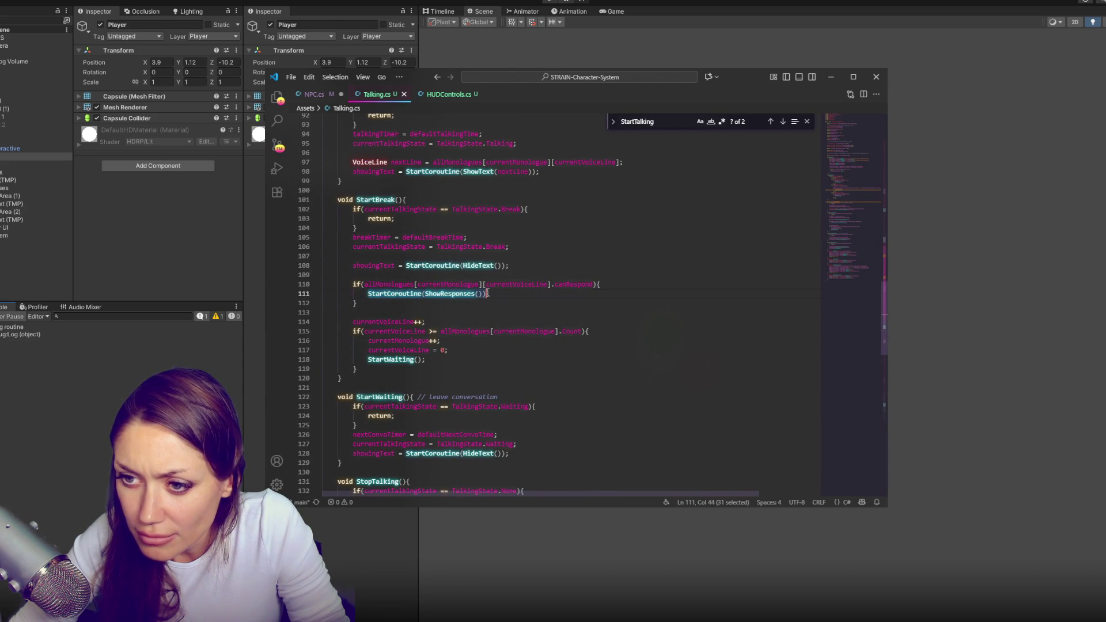
scroll(534, 288, up, 5)
click(534, 286)
click(544, 273)
click(532, 299)
key(Return)
key(Return)
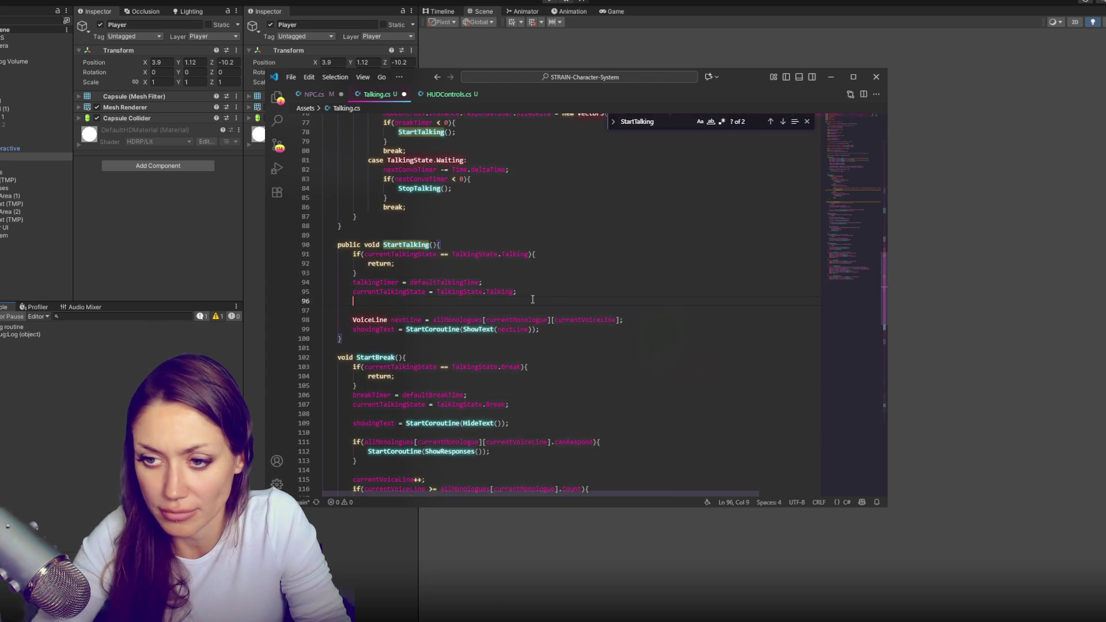
text(StartCoroutine(ShowResponses());)
Rename the pasted call to HideResponses, save Talking.cs, and return to Unity
drag(425, 311, 410, 310)
text(Hide)
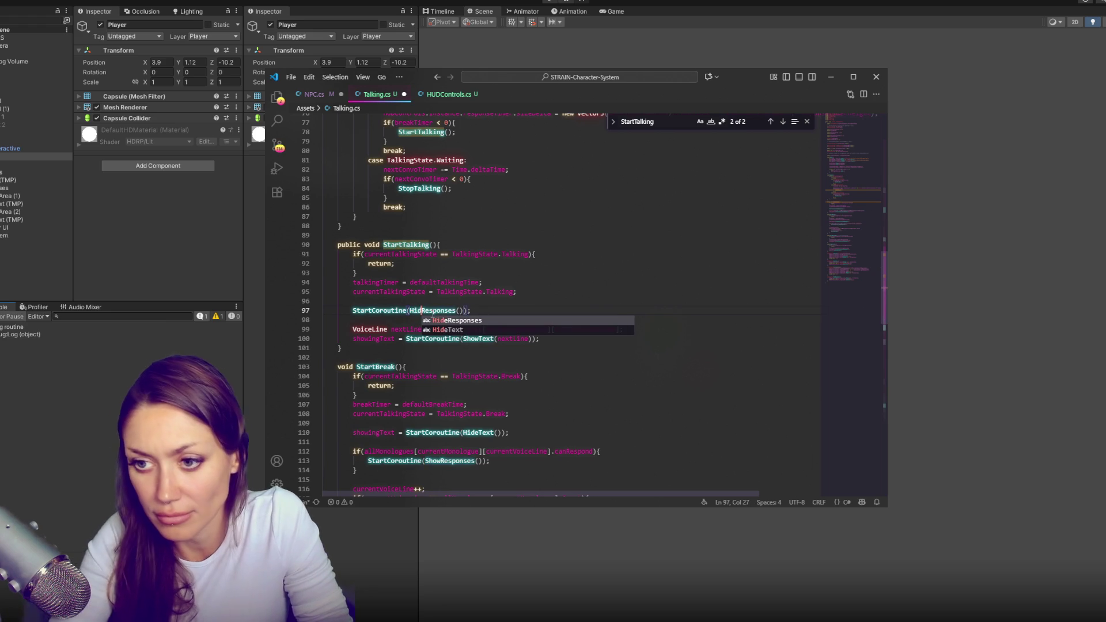
click(514, 291)
key(ctrl+s)
key(alt+Tab)
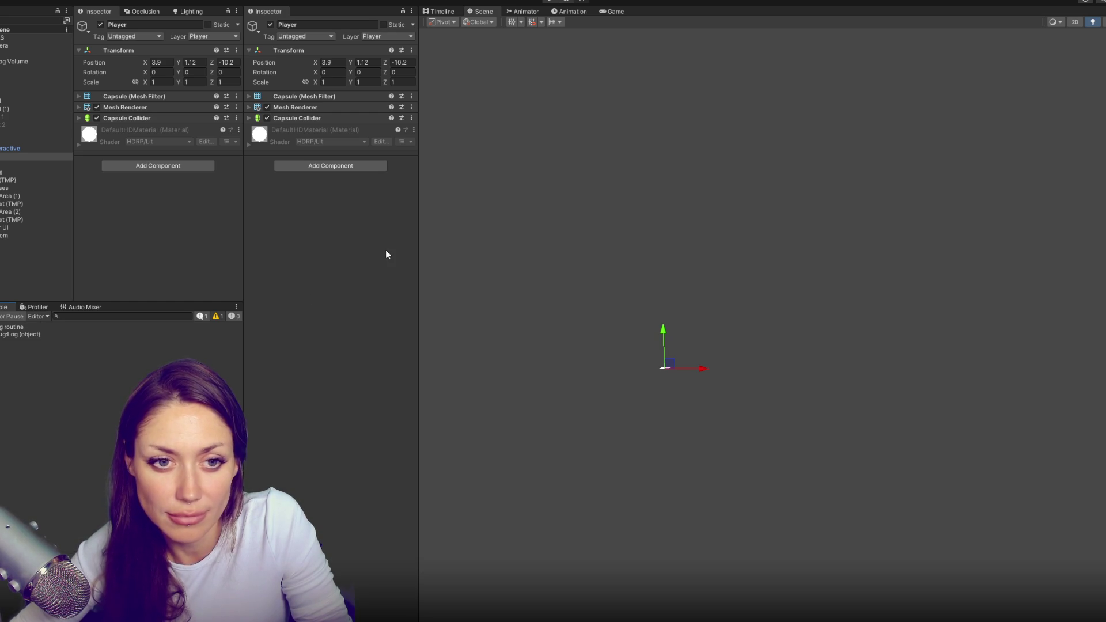
Start play mode and check the routine log message in the console
click(550, 2)
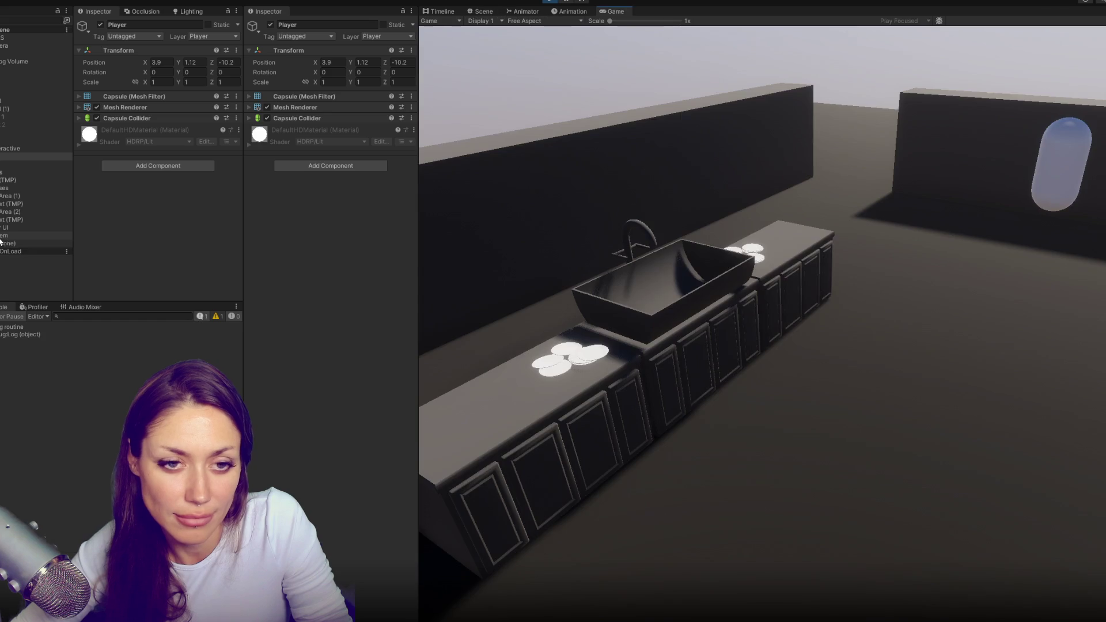
click(169, 333)
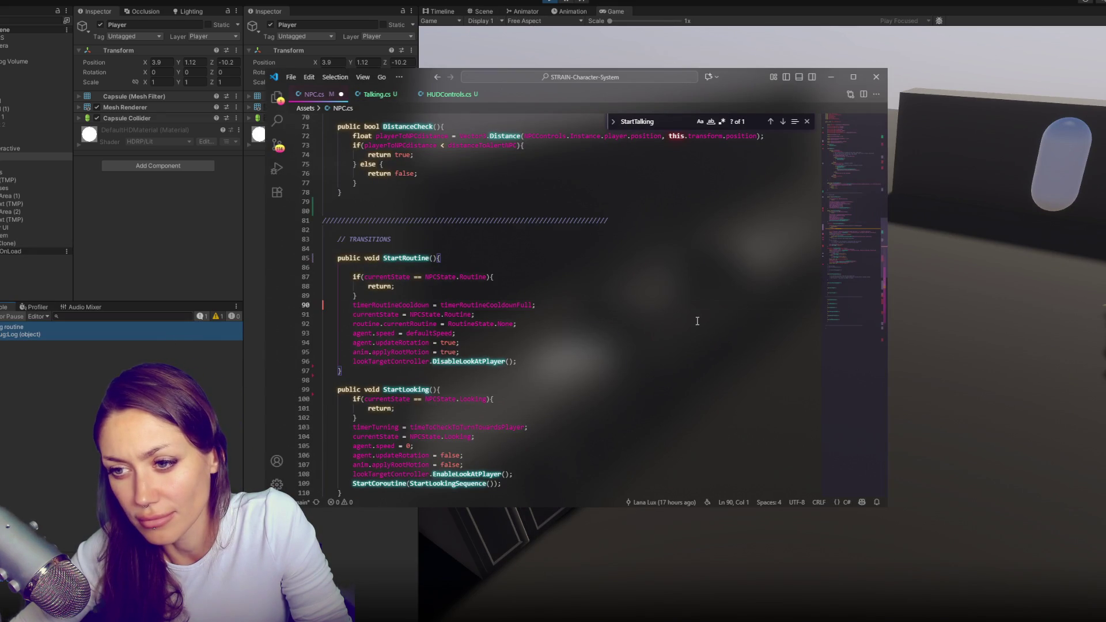
click(915, 268)
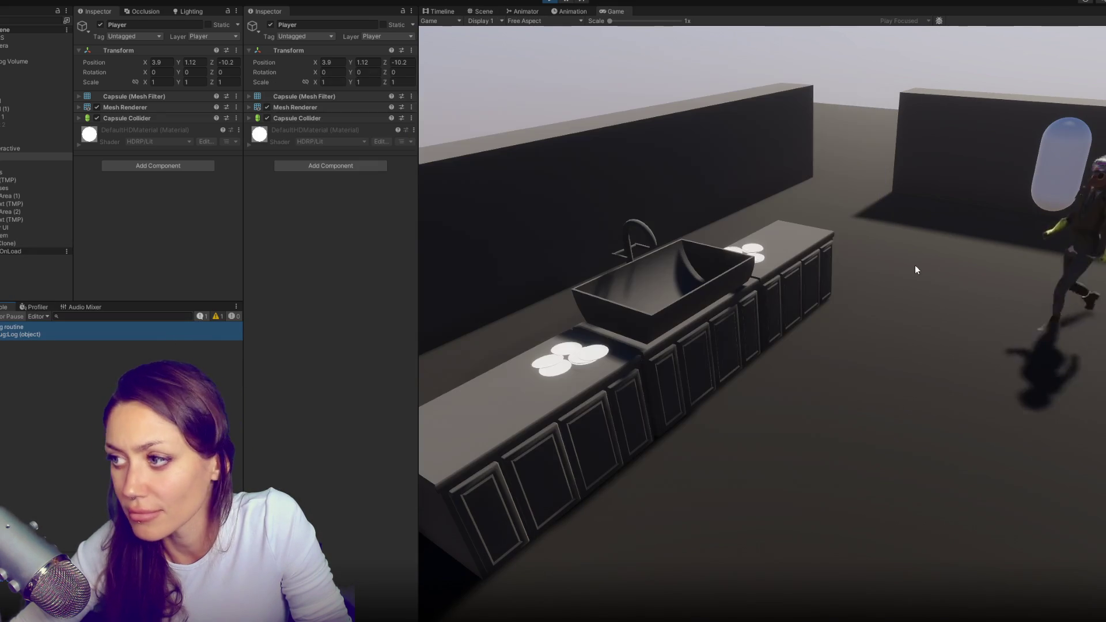
Set the Player's Position X and Z beside the NPC, answer with choice 1, then stop play
click(23, 156)
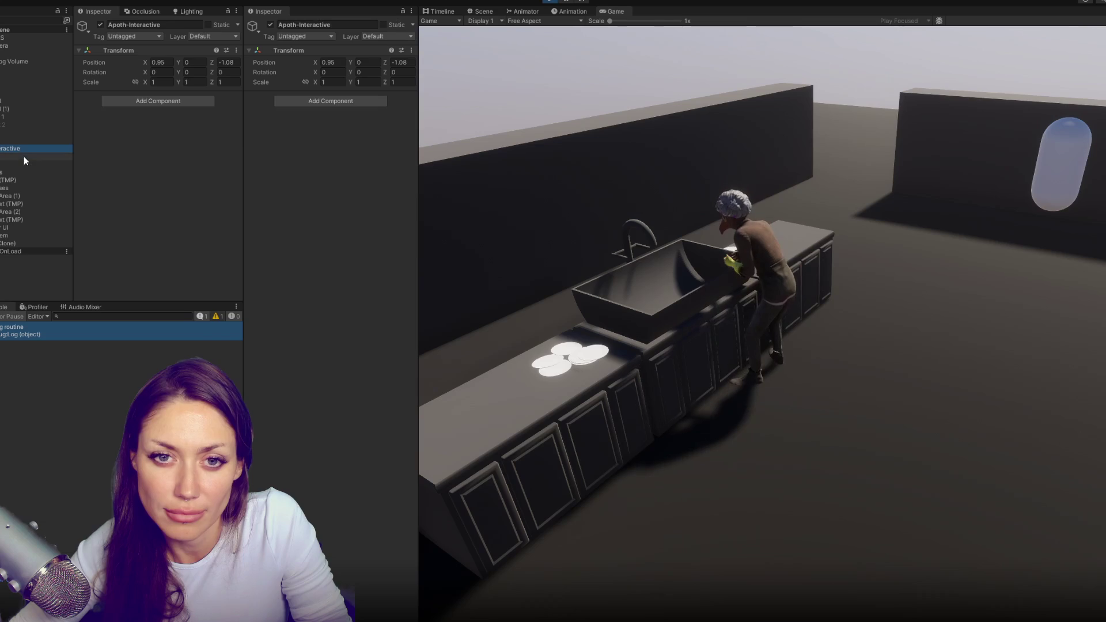
click(327, 62)
click(397, 62)
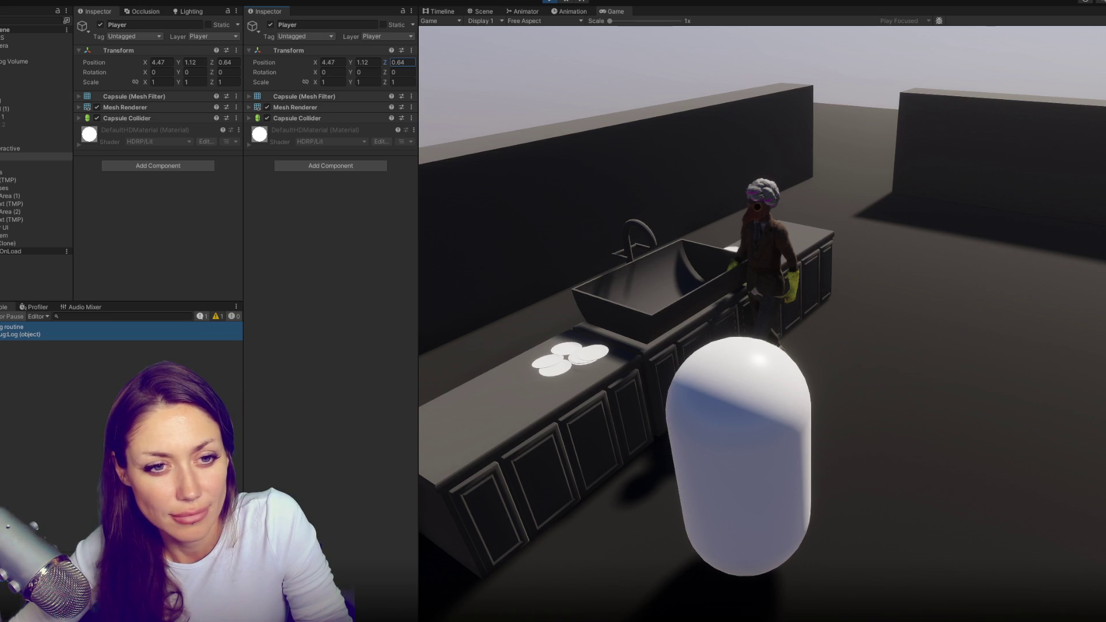
click(490, 207)
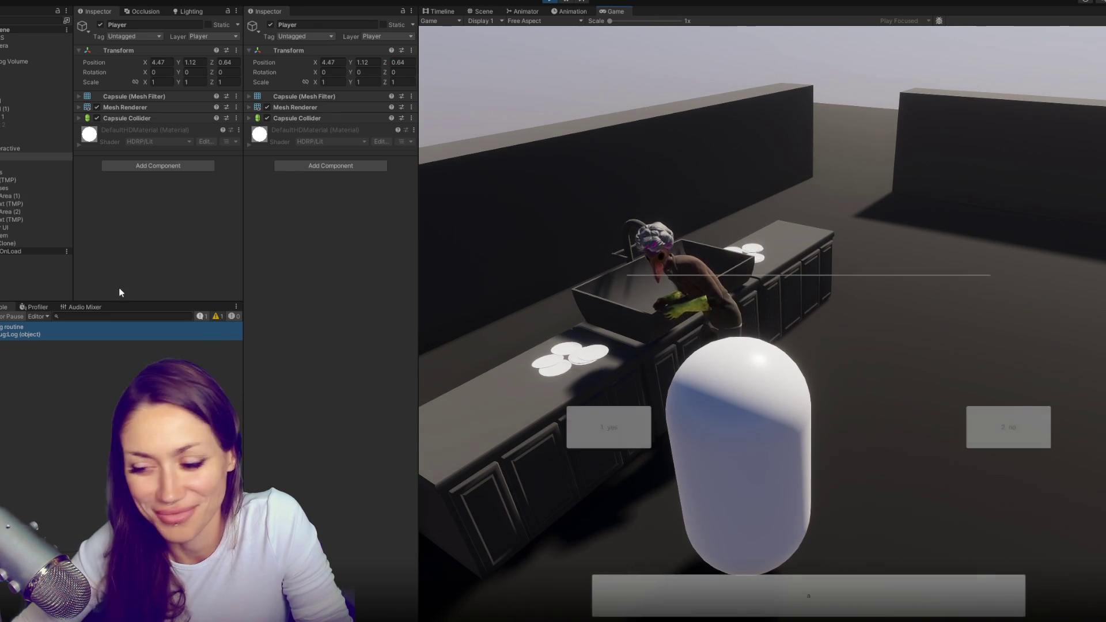
key(1)
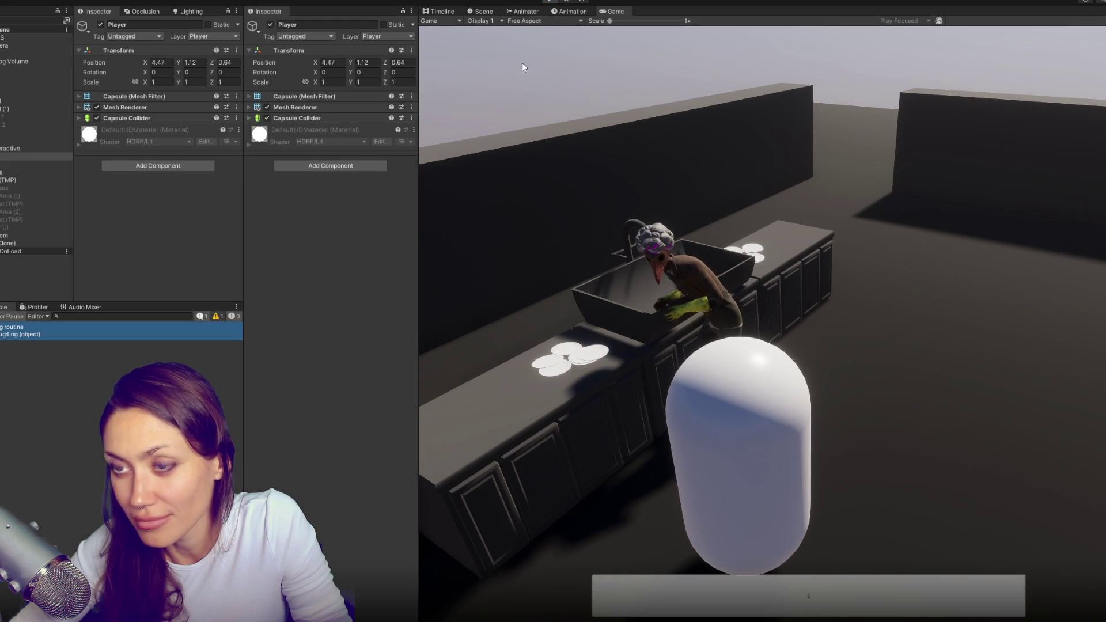
key(ctrl+p)
key(alt+Tab)
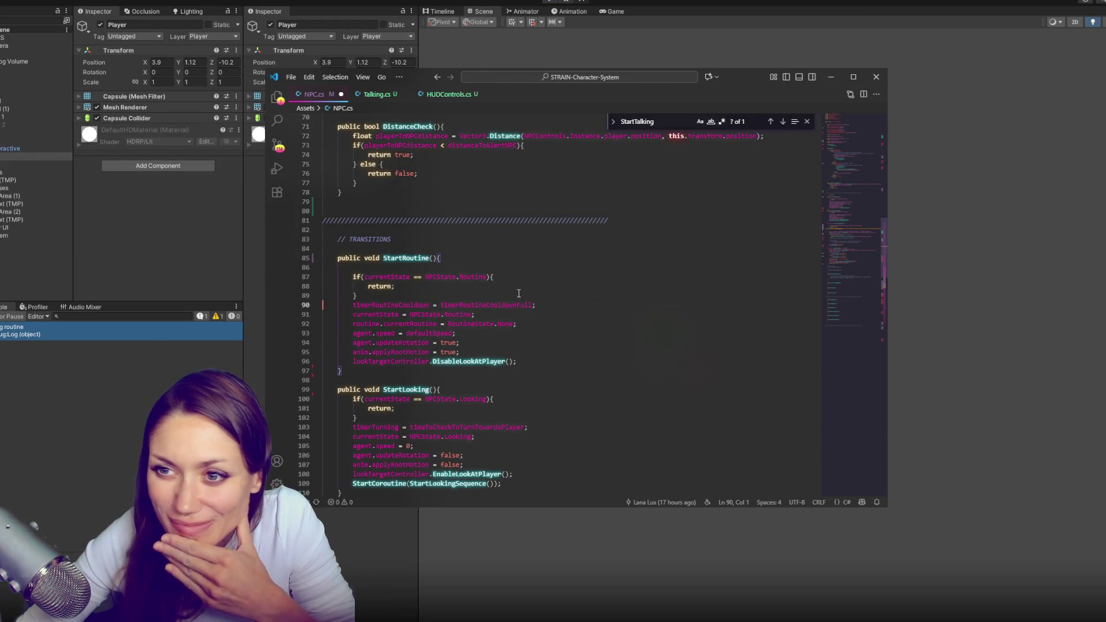
scroll(563, 312, down, 5)
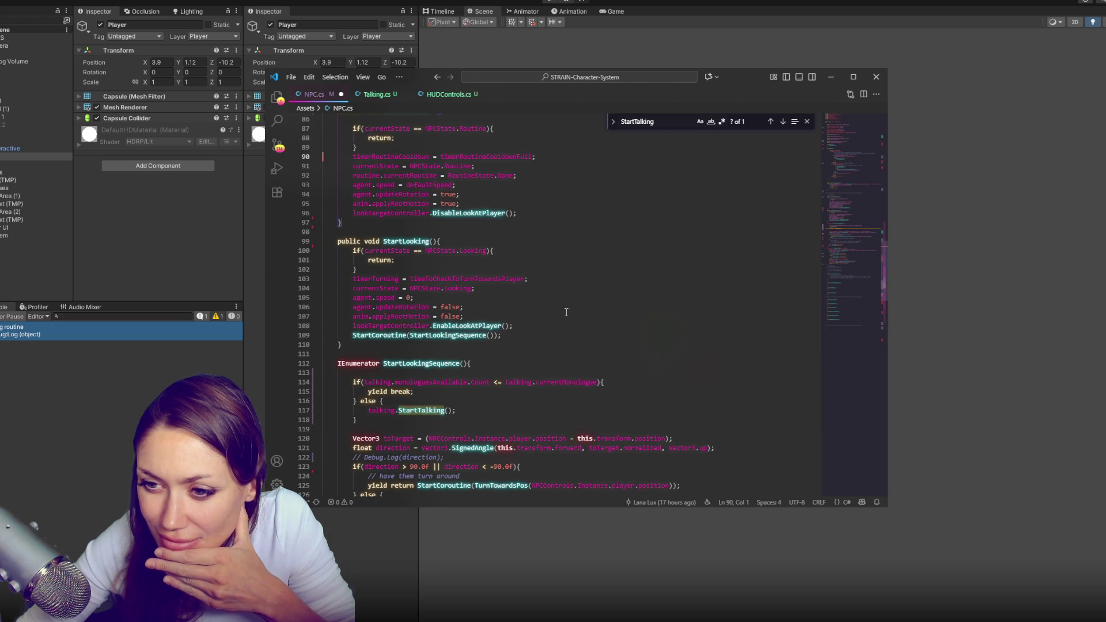
scroll(564, 312, down, 3)
scroll(566, 312, down, 3)
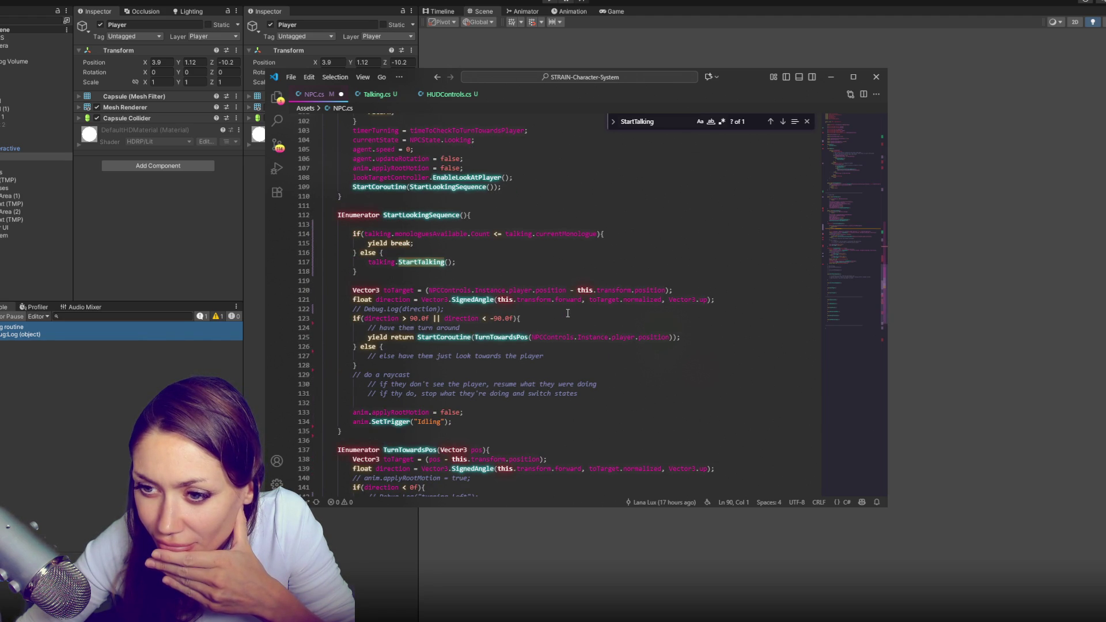
scroll(567, 313, down, 4)
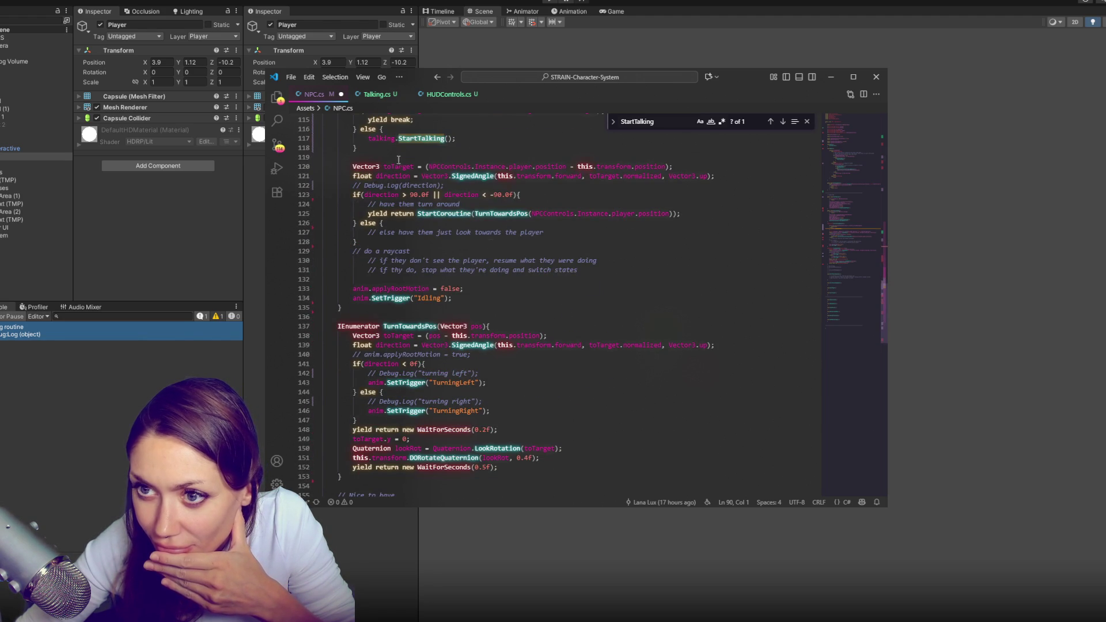
click(377, 94)
double_click(441, 310)
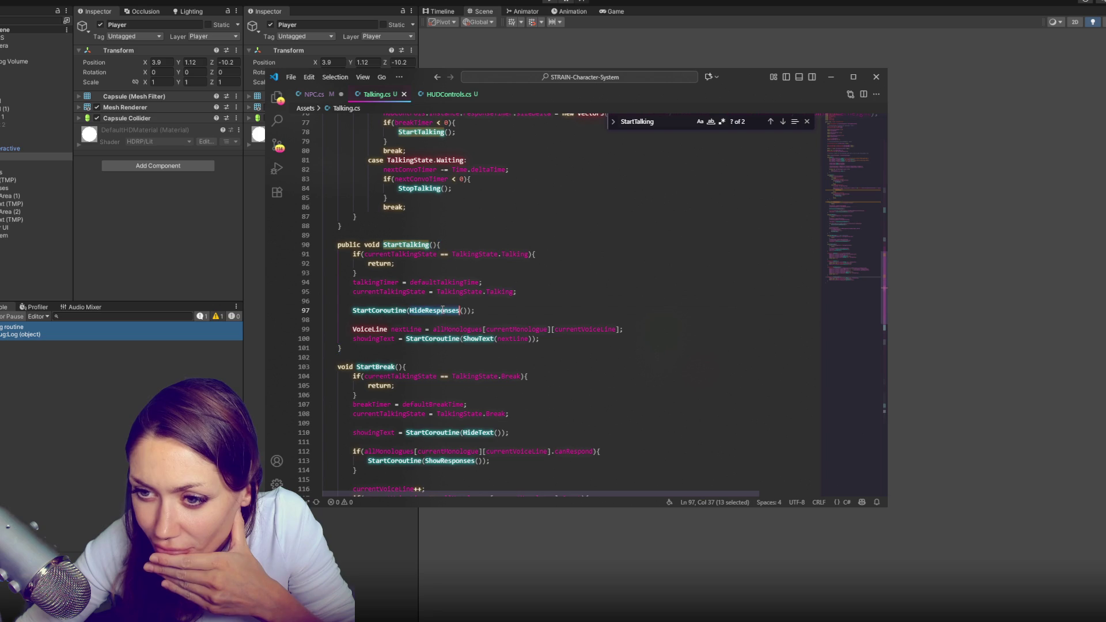
scroll(674, 349, down, 4)
scroll(656, 351, down, 12)
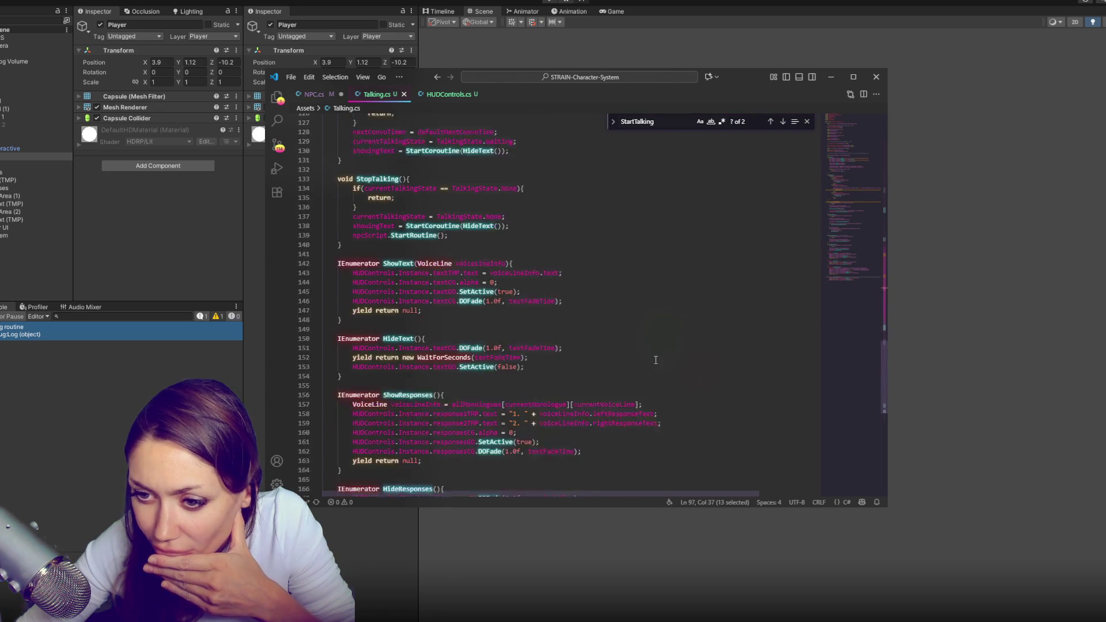
scroll(655, 360, down, 4)
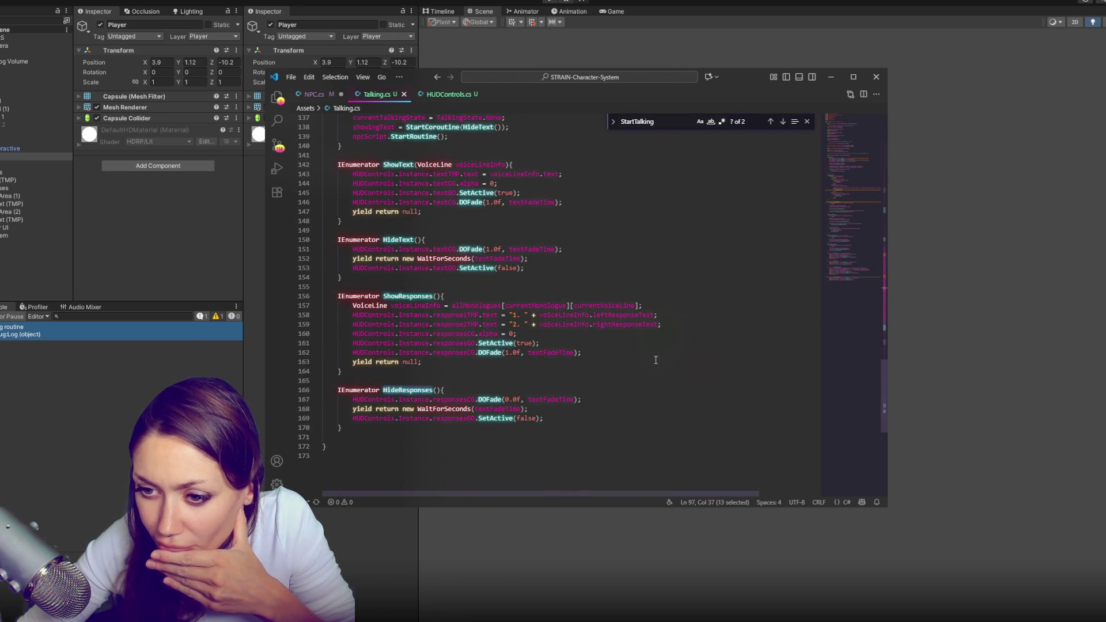
scroll(655, 360, up, 2)
scroll(656, 360, up, 2)
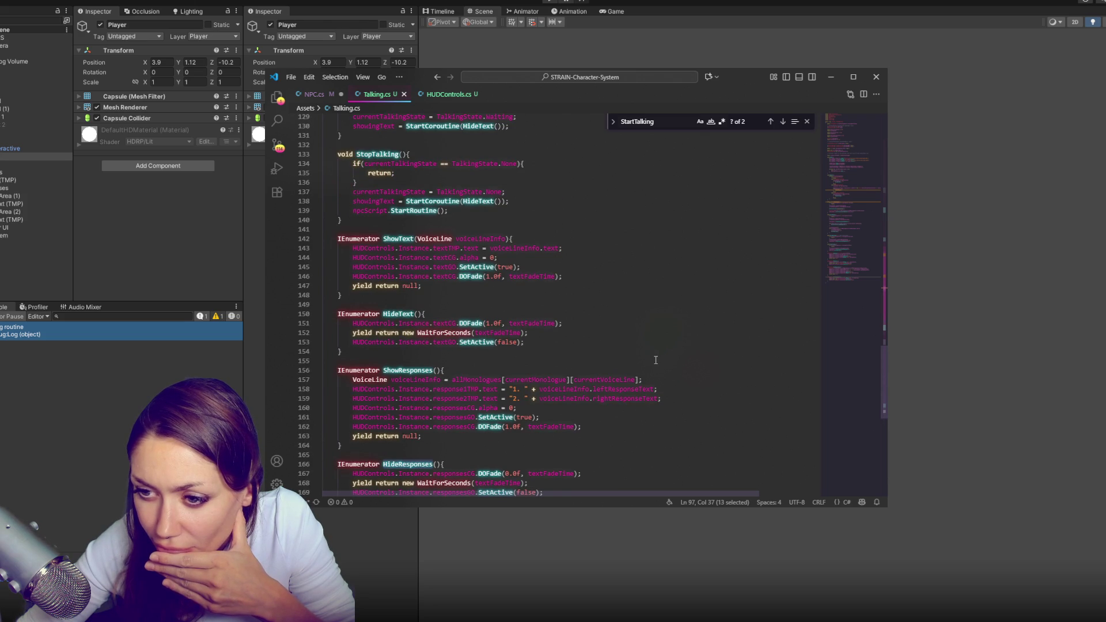
scroll(655, 360, up, 2)
scroll(655, 359, up, 2)
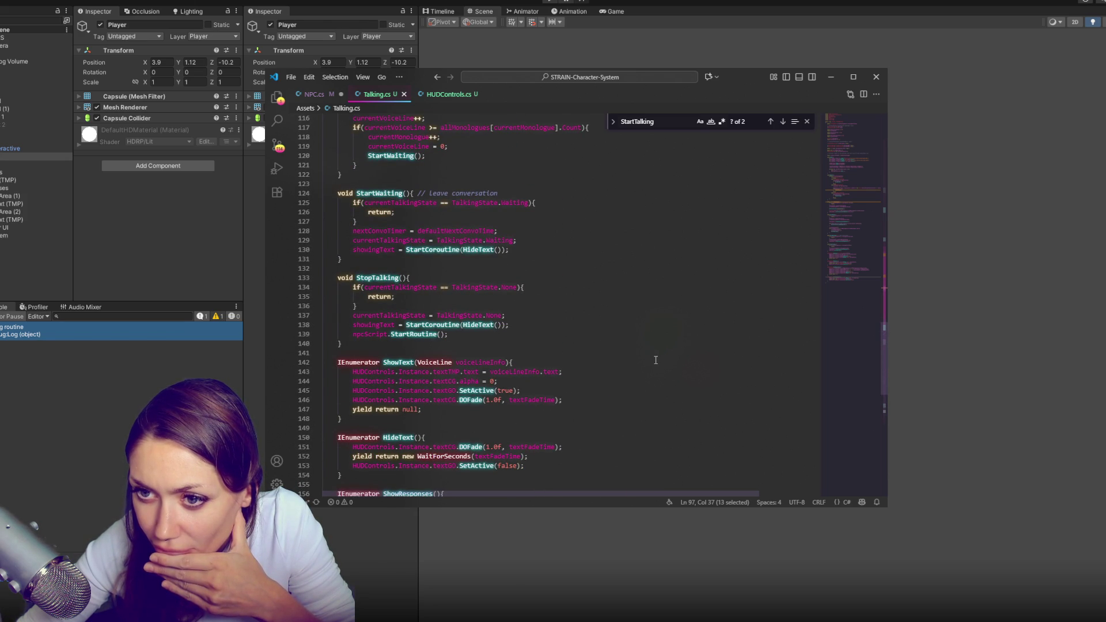
scroll(655, 360, up, 3)
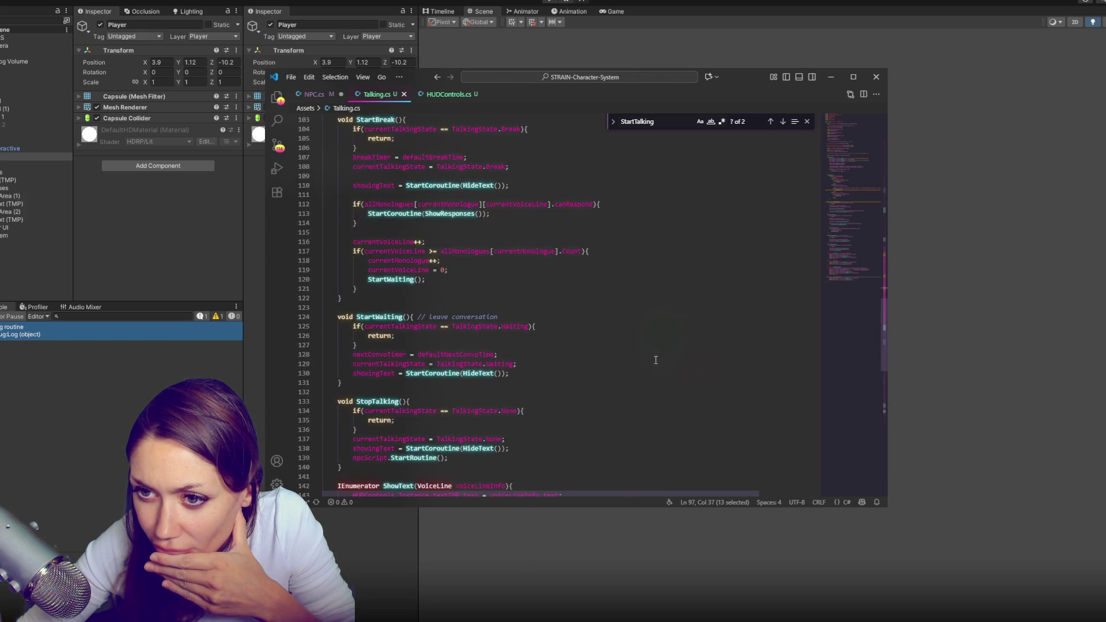
scroll(655, 360, up, 1)
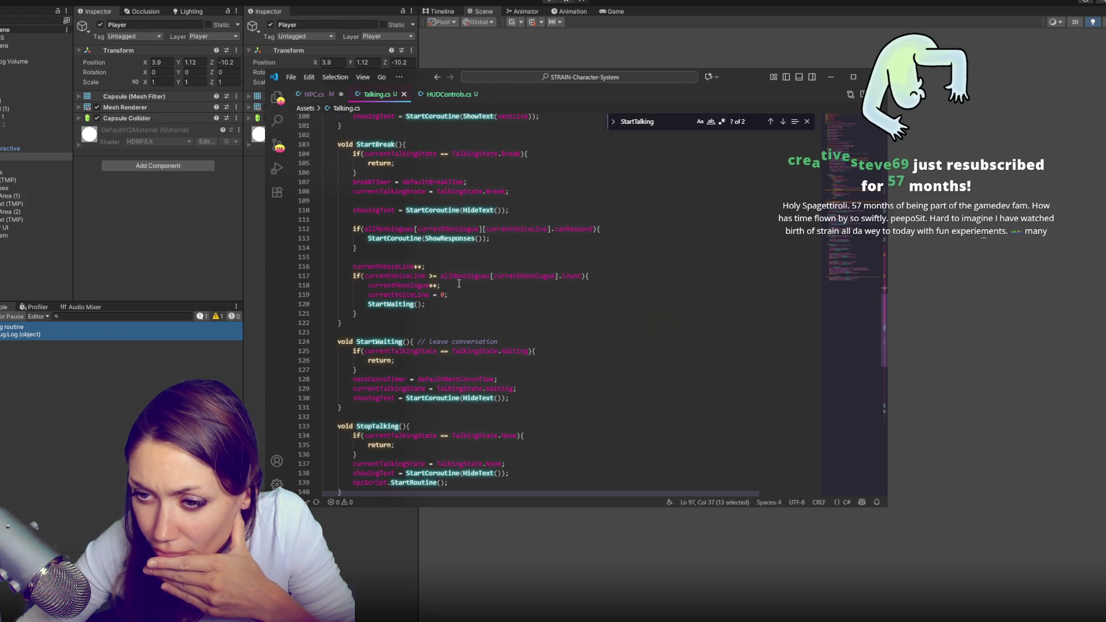
scroll(460, 289, up, 1)
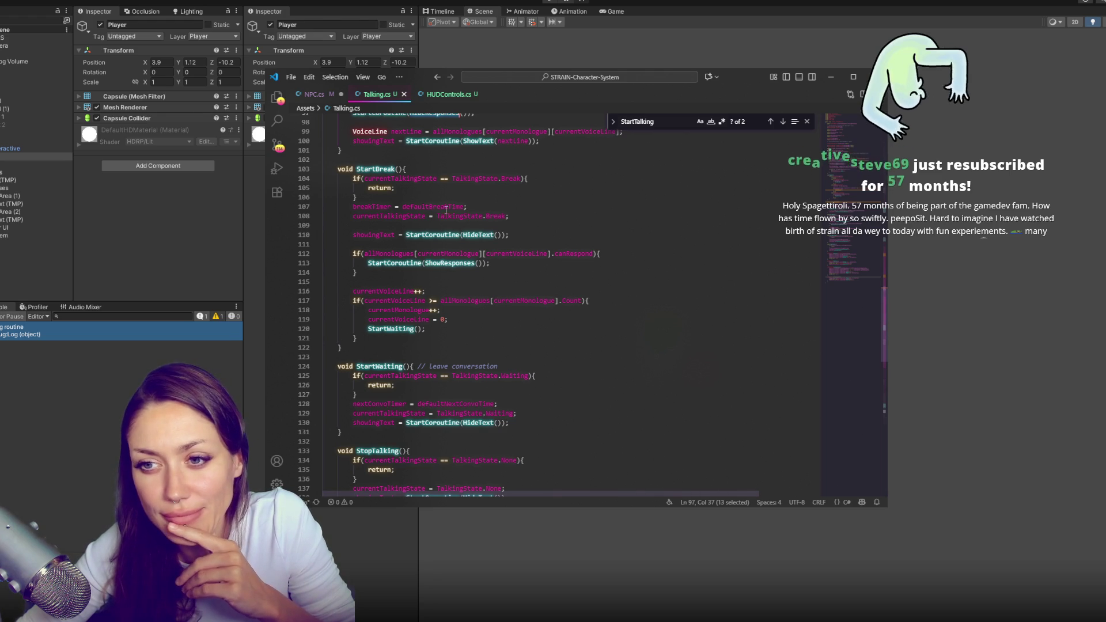
In StartBreak, delete the blank line after the canRespond if-block, then switch back to Unity
double_click(371, 206)
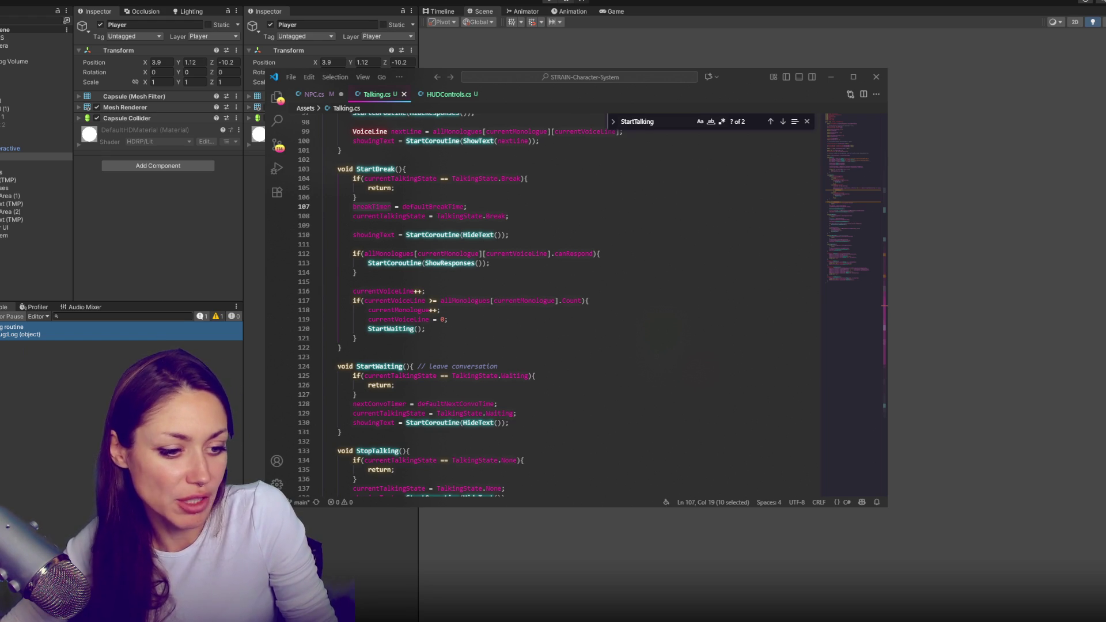
click(638, 260)
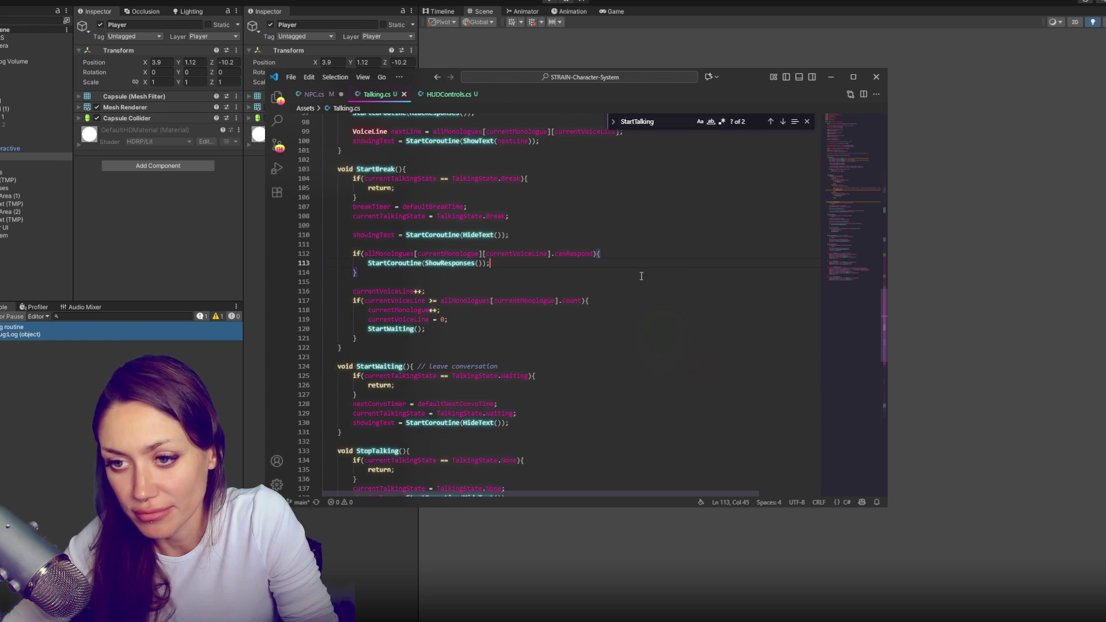
click(608, 274)
key(Delete)
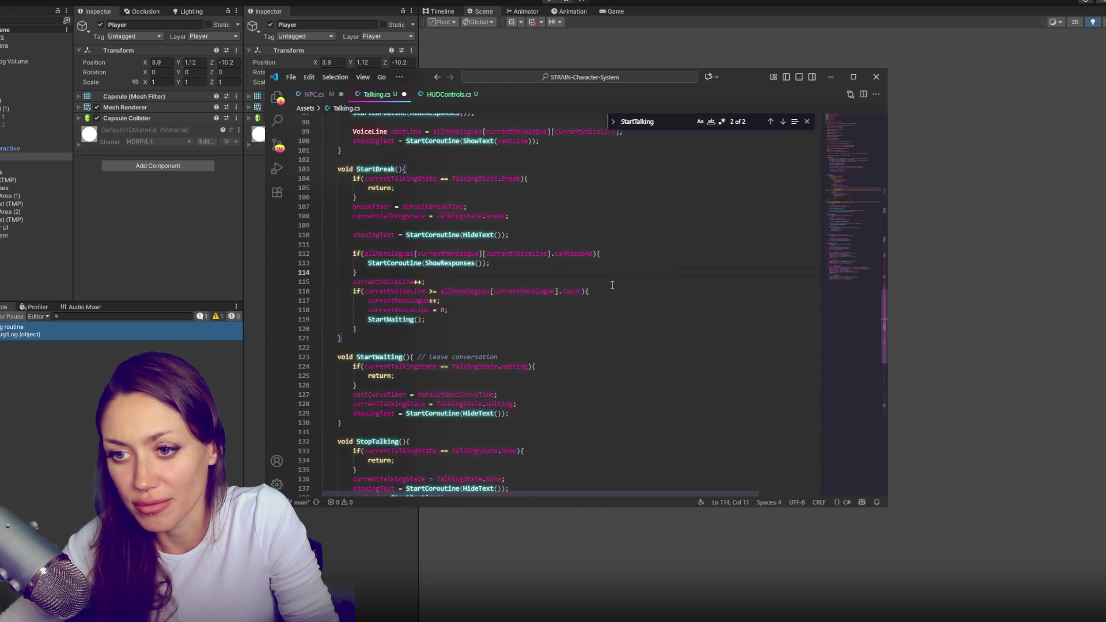
click(617, 286)
scroll(618, 286, down, 5)
scroll(550, 215, up, 5)
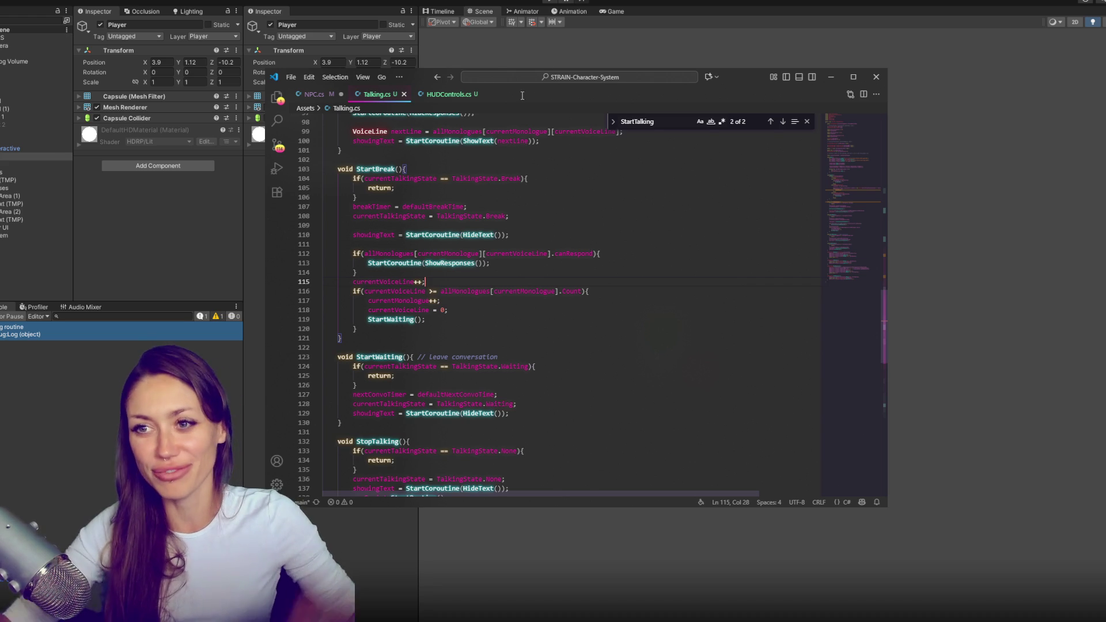
click(875, 76)
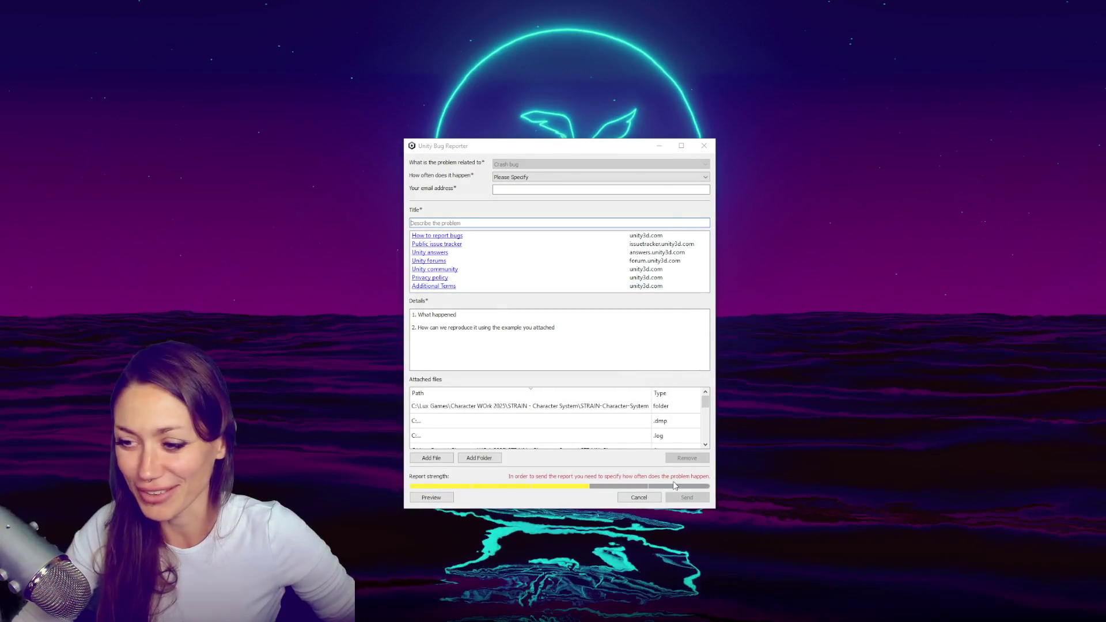
Close the Unity Bug Reporter crash report without sending it
click(653, 200)
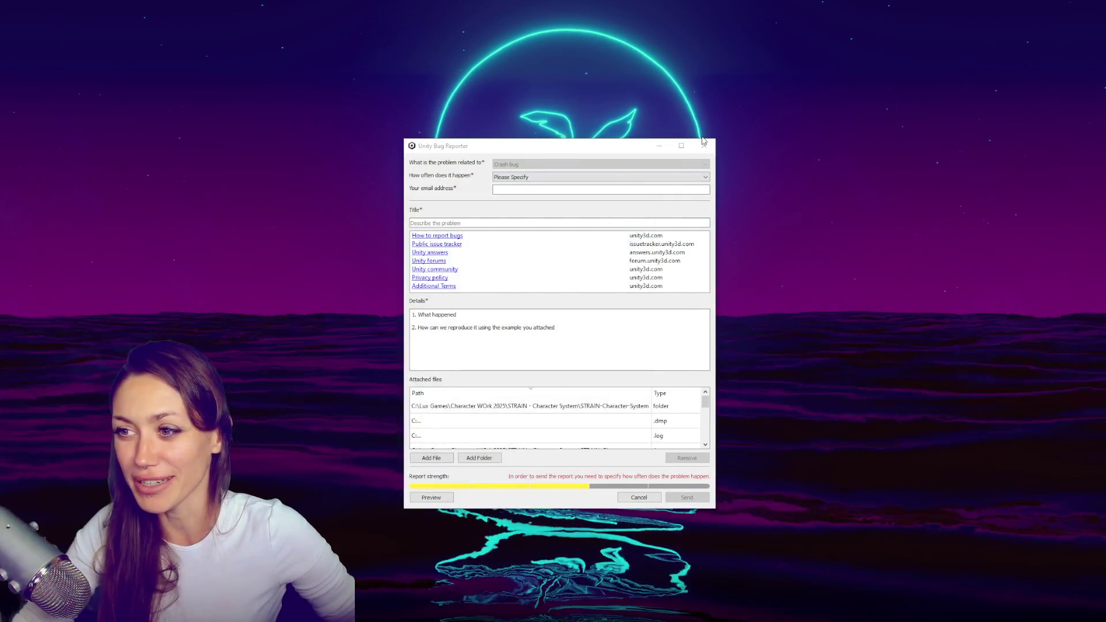
click(702, 149)
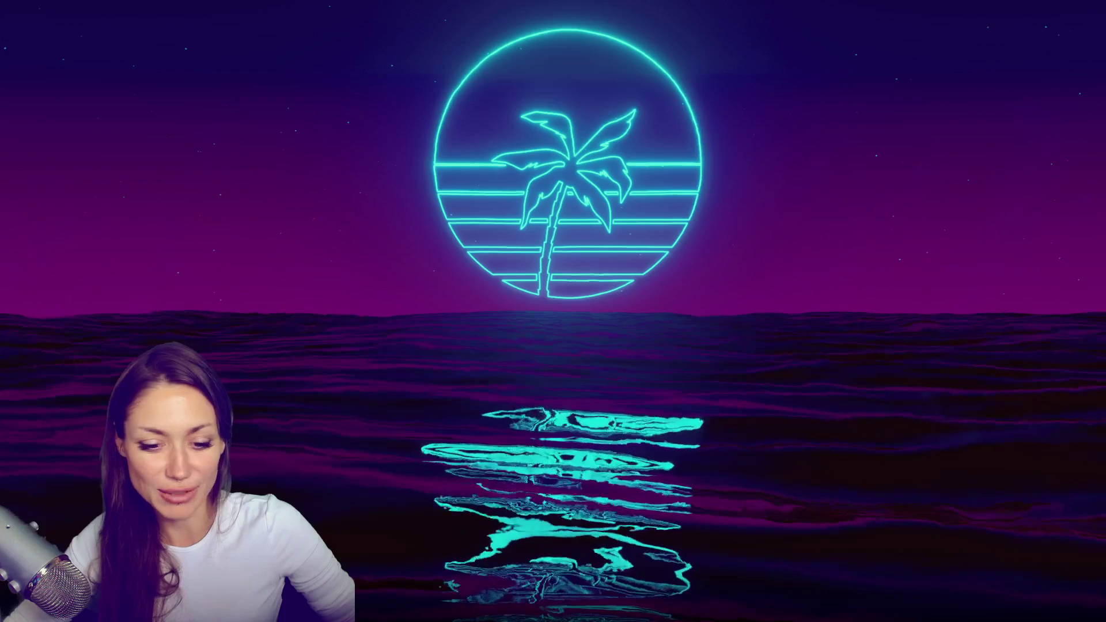
Launch Marvelous Designer from the Windows Start menu
key(super)
key(Escape)
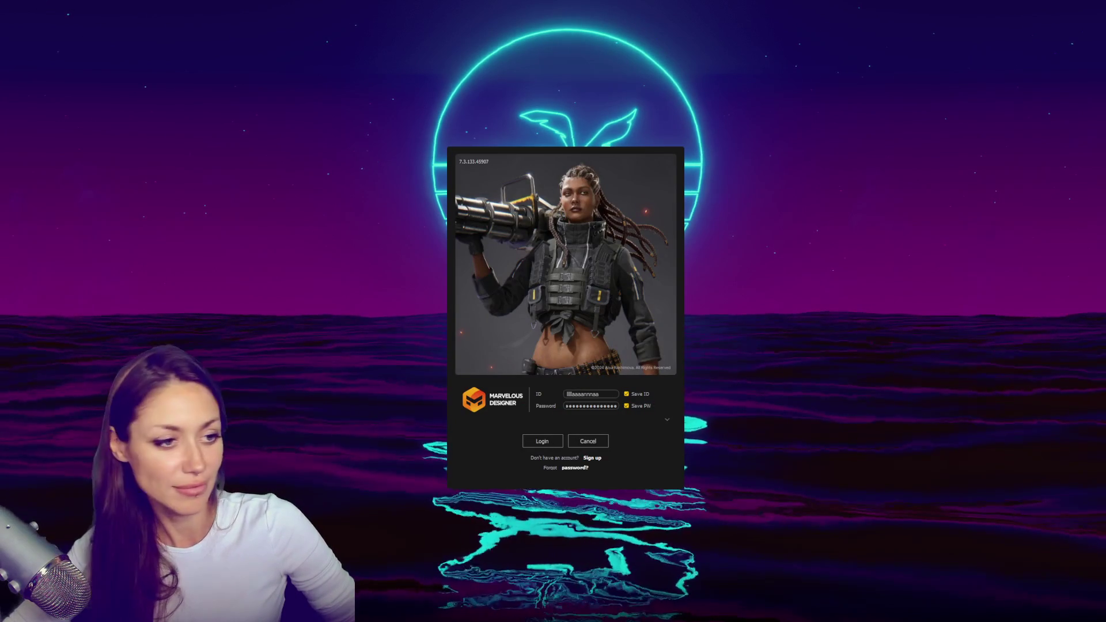
Log in to Marvelous Designer with the saved credentials
key(Return)
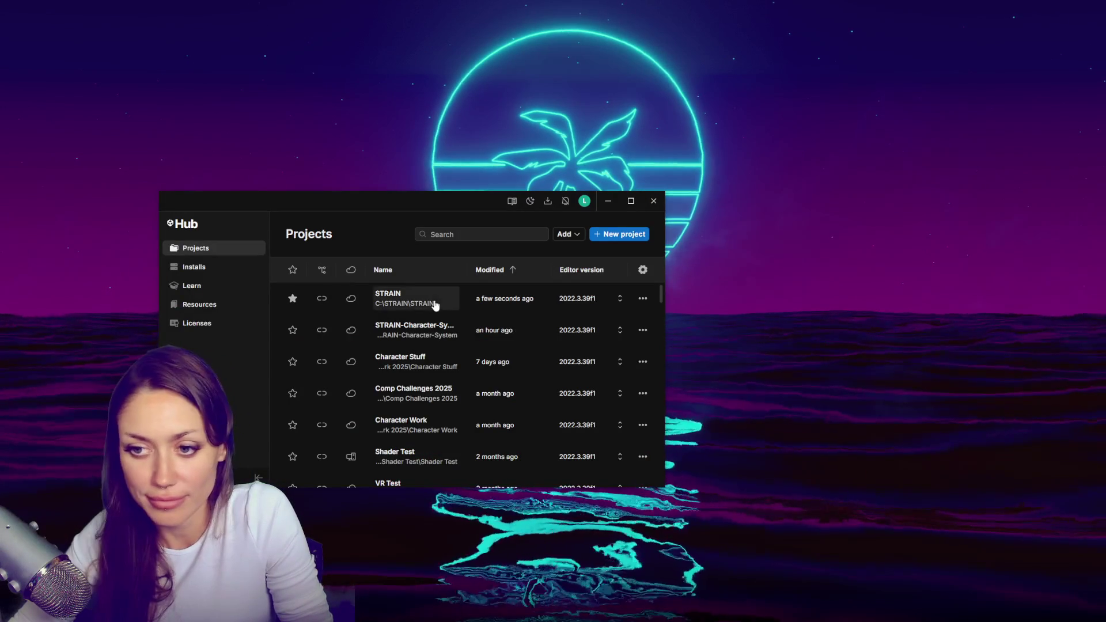
Open STRAIN-Character-System from the Unity Hub Projects list
click(431, 335)
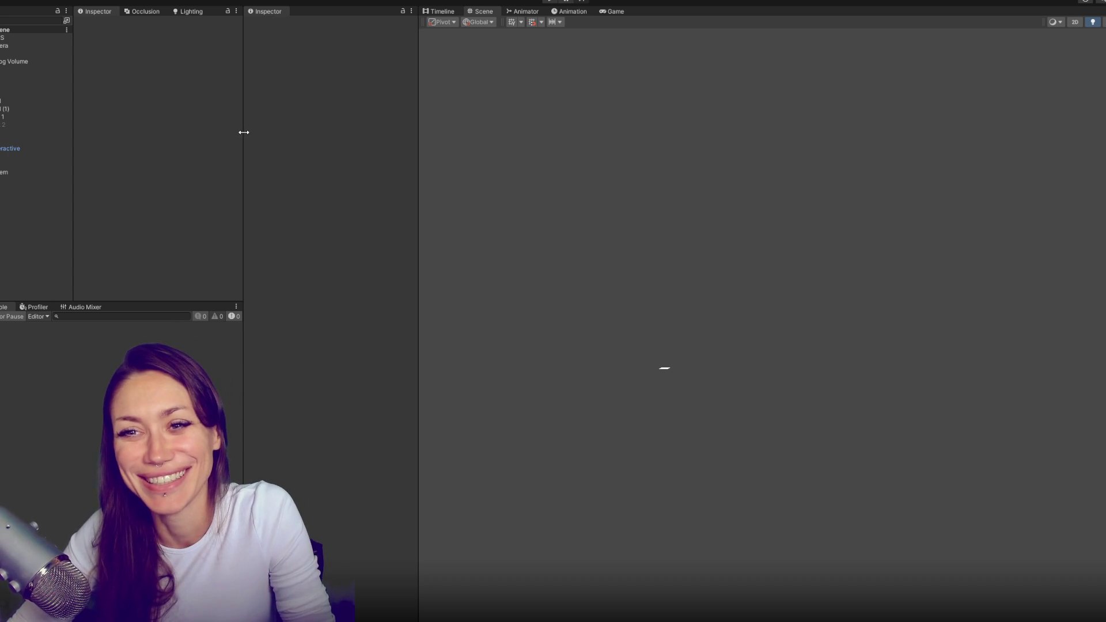
Narrow the inspector panels, resize the bottom panel, and show the Project assets instead of the console
drag(243, 132, 223, 140)
drag(416, 111, 392, 132)
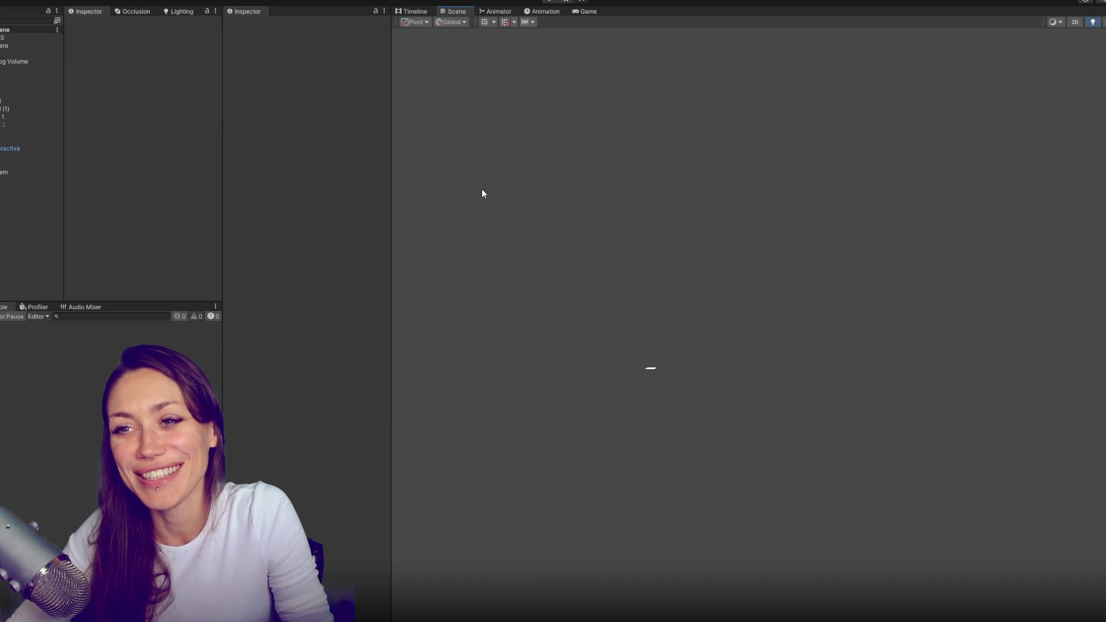
drag(62, 301, 119, 299)
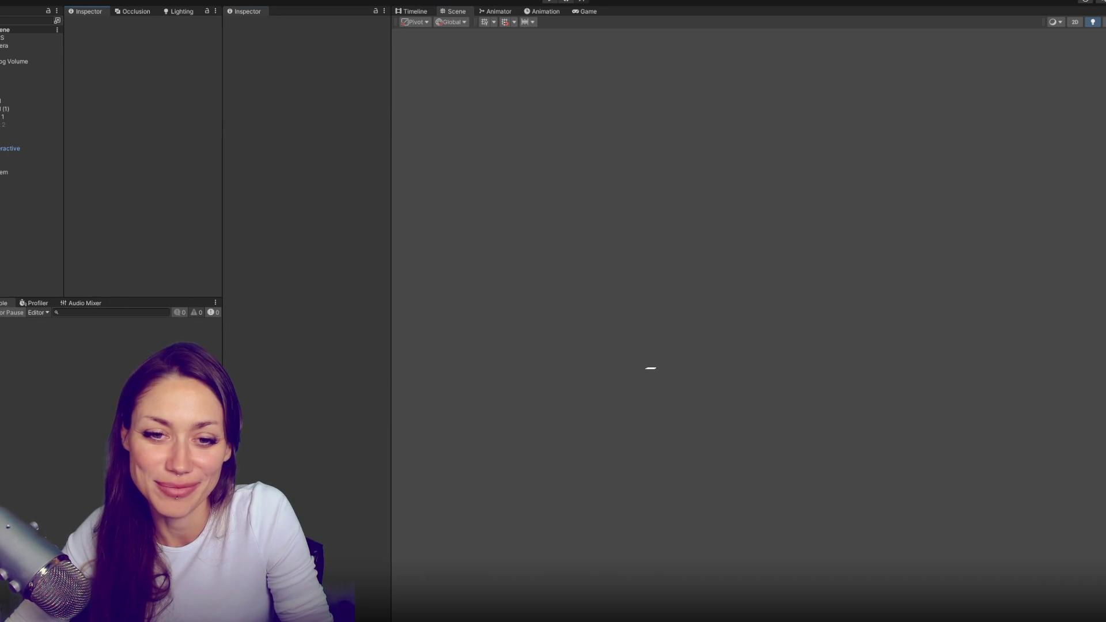
key(ctrl+5)
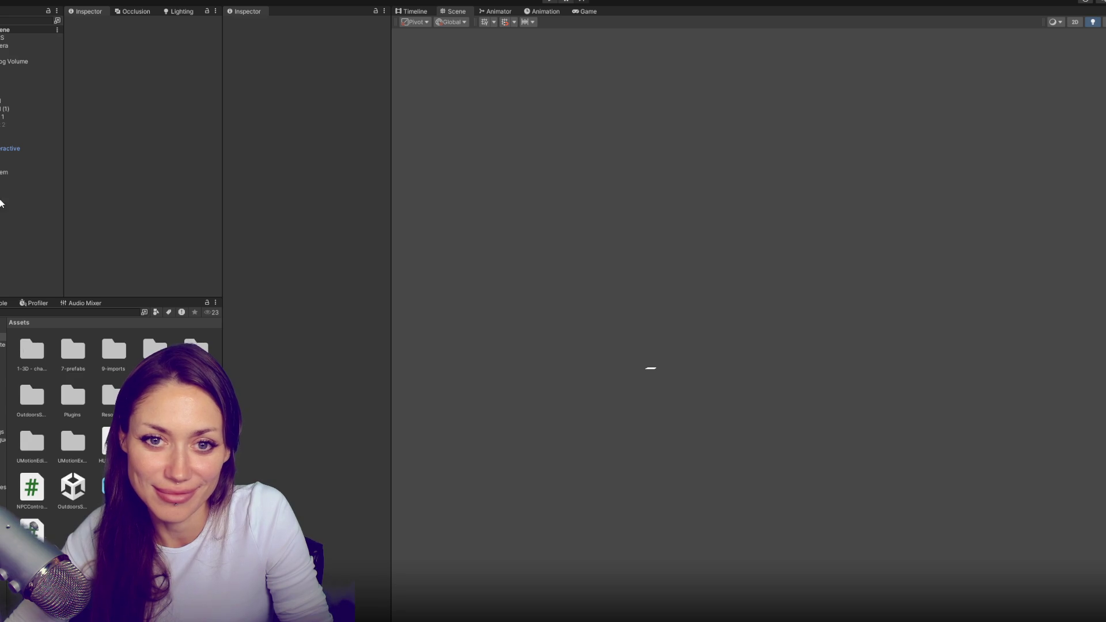
Run the scene in play mode, browse the VoiceLines, 9-imports and Resources folders, and select Player
click(550, 2)
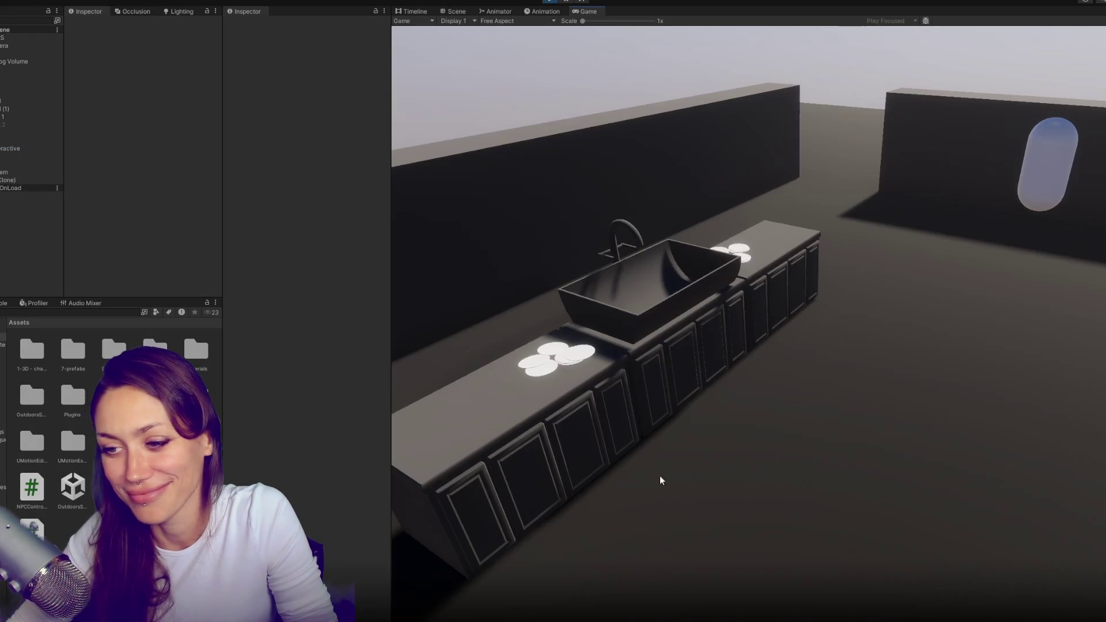
click(3, 416)
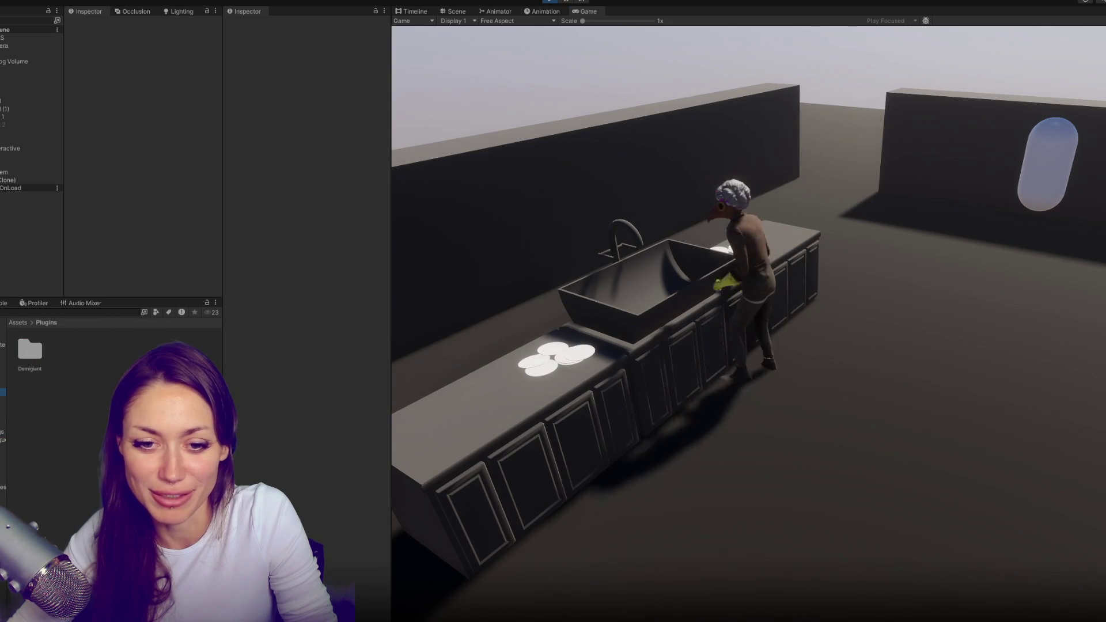
click(3, 360)
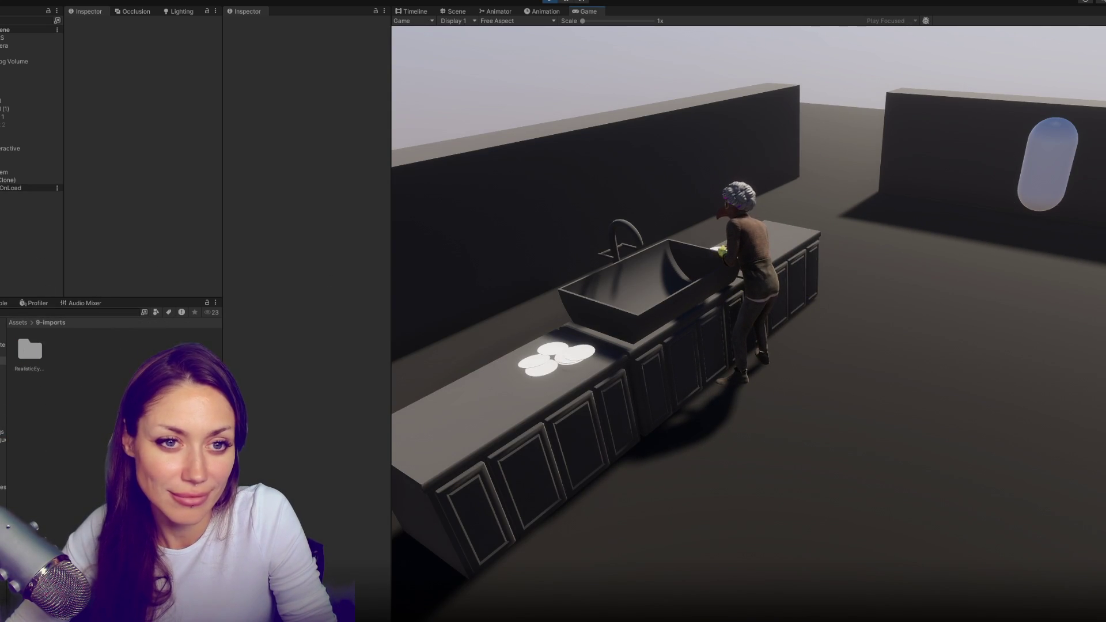
click(2, 399)
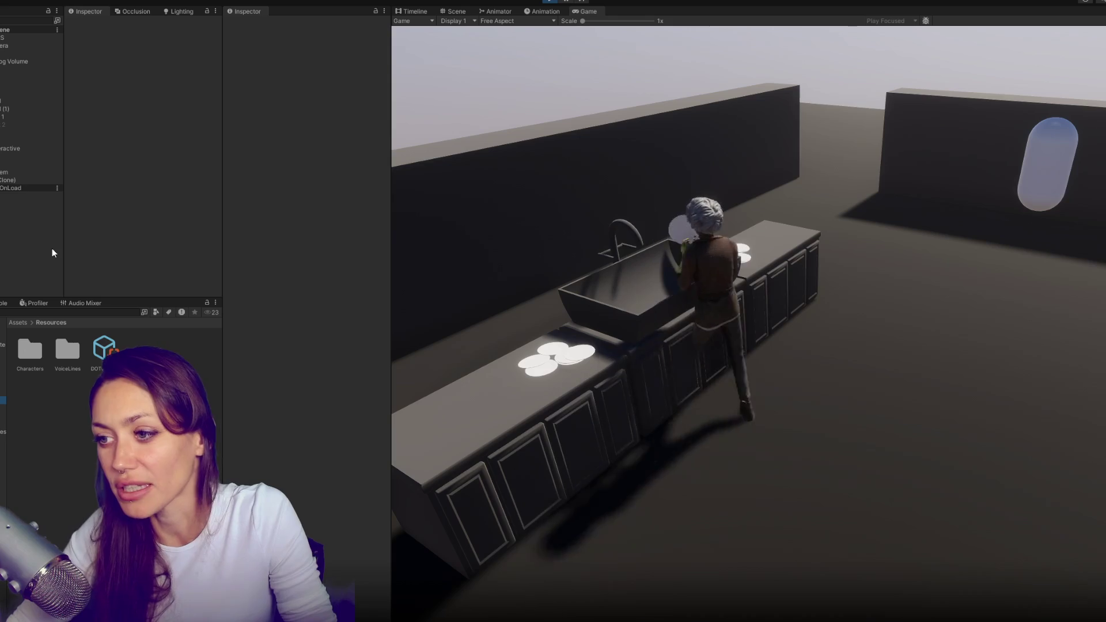
click(31, 157)
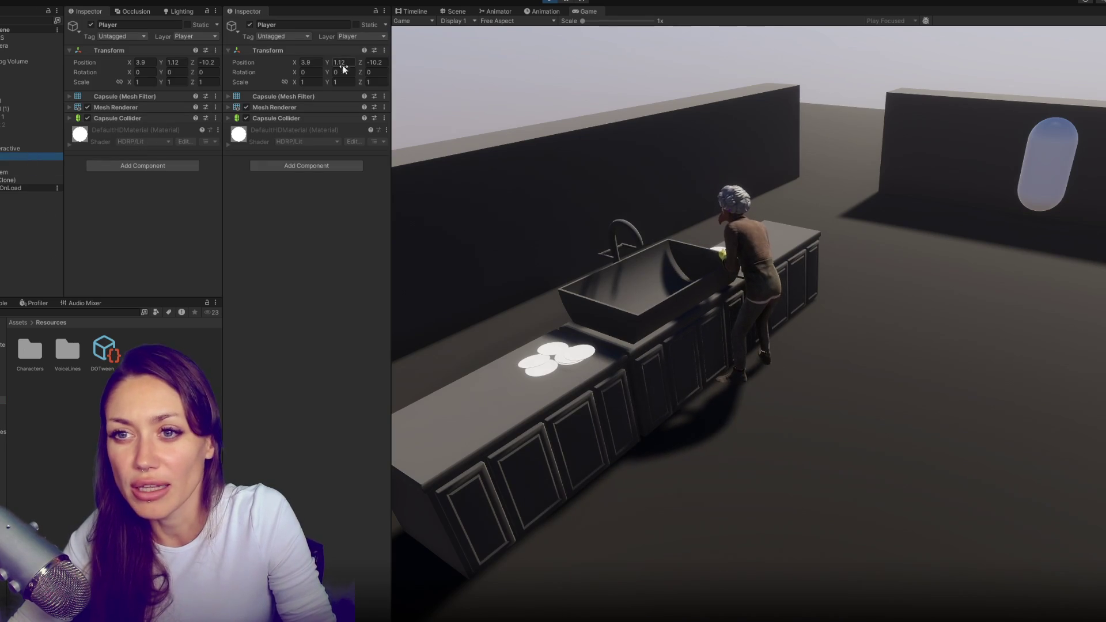
Drag the Player toward the NPC to trigger dialogue, stop play, and open NPCControls.cs
drag(297, 65, 447, 71)
text(-0.24)
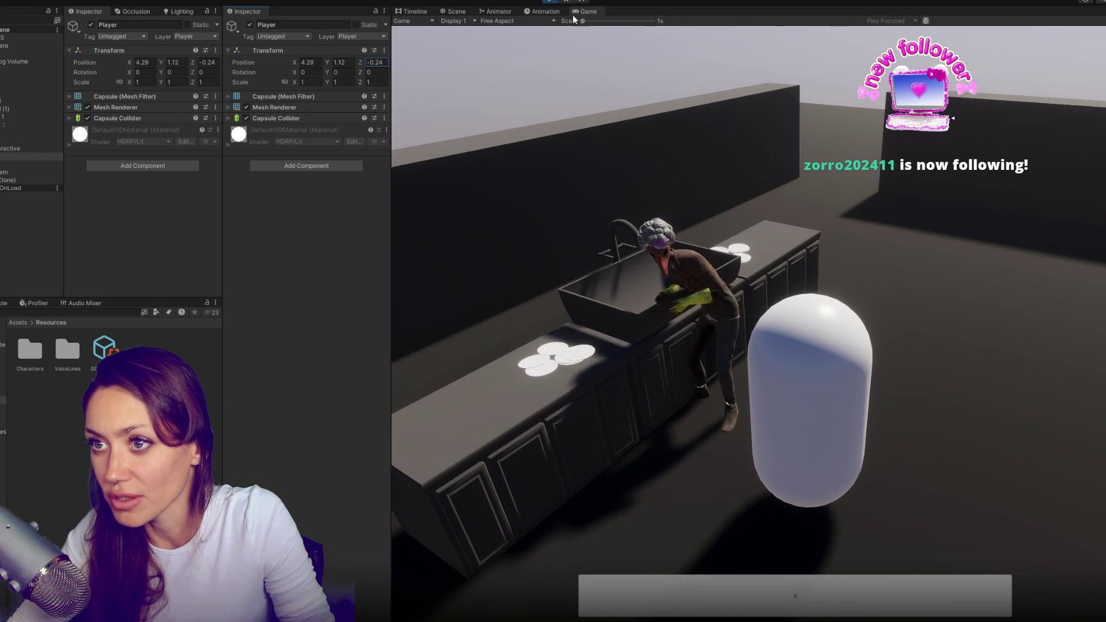
click(552, 3)
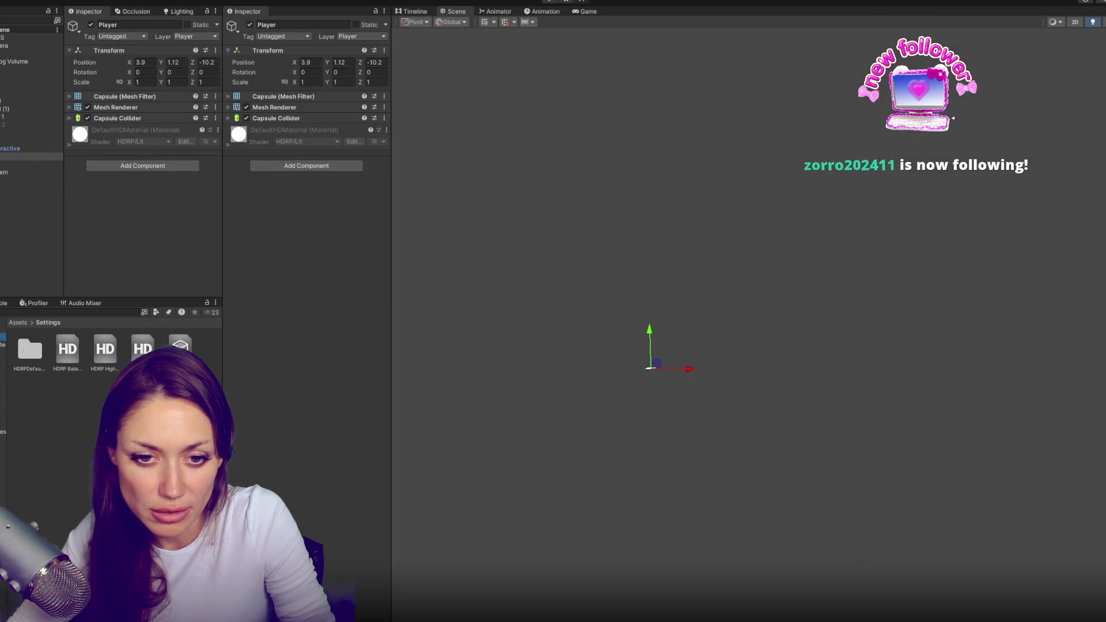
click(18, 323)
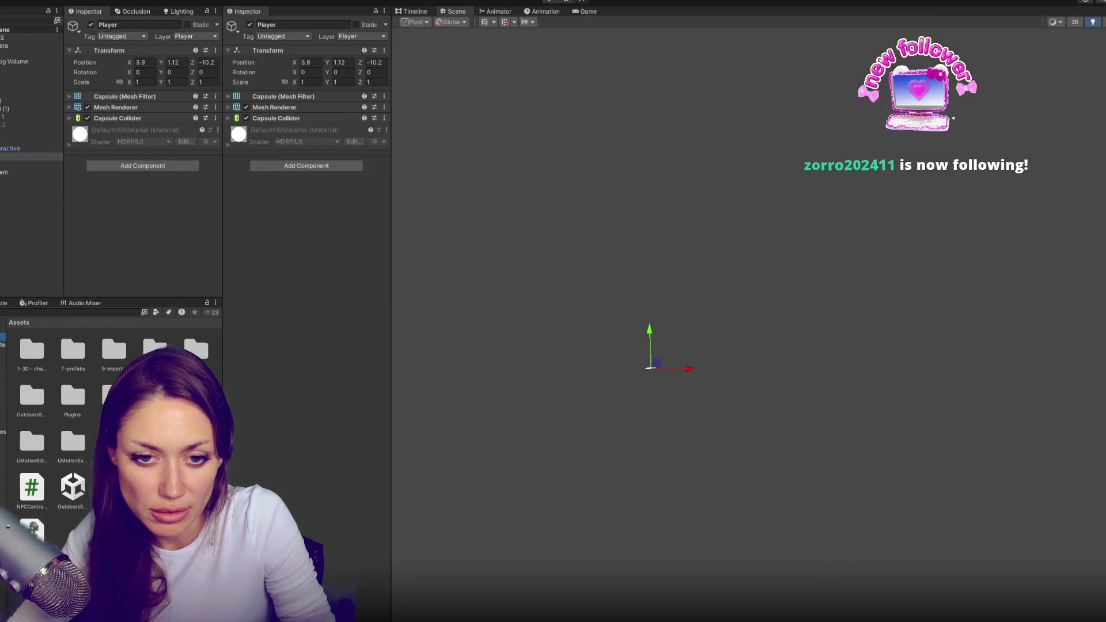
double_click(38, 494)
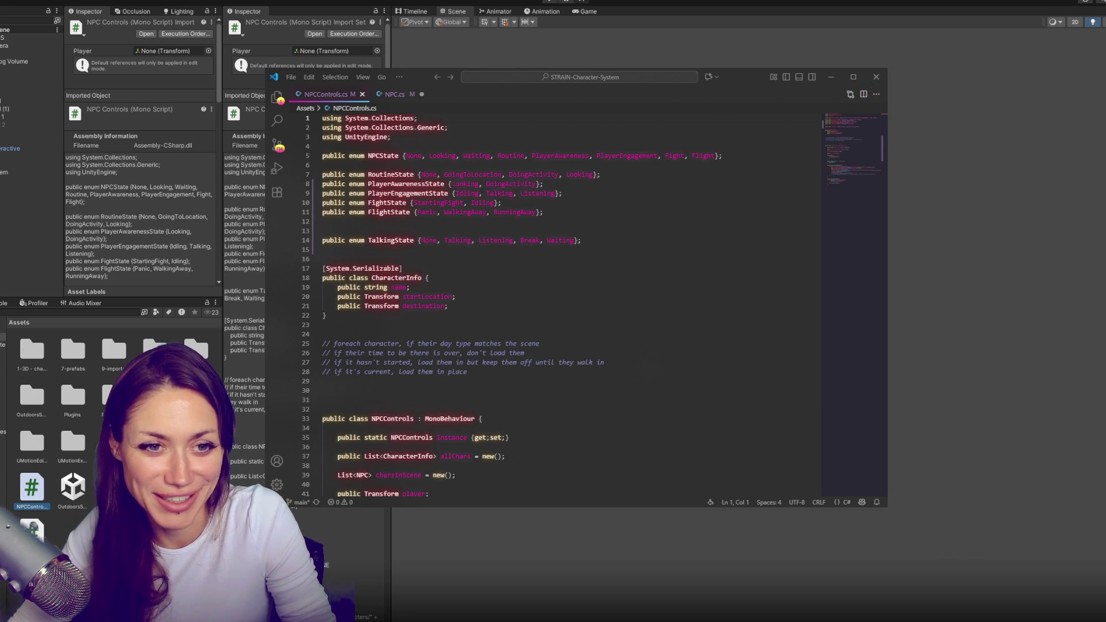
Review NPCControls.cs around lines 31–37, then open the Talking script from the Project panel
drag(708, 76, 783, 71)
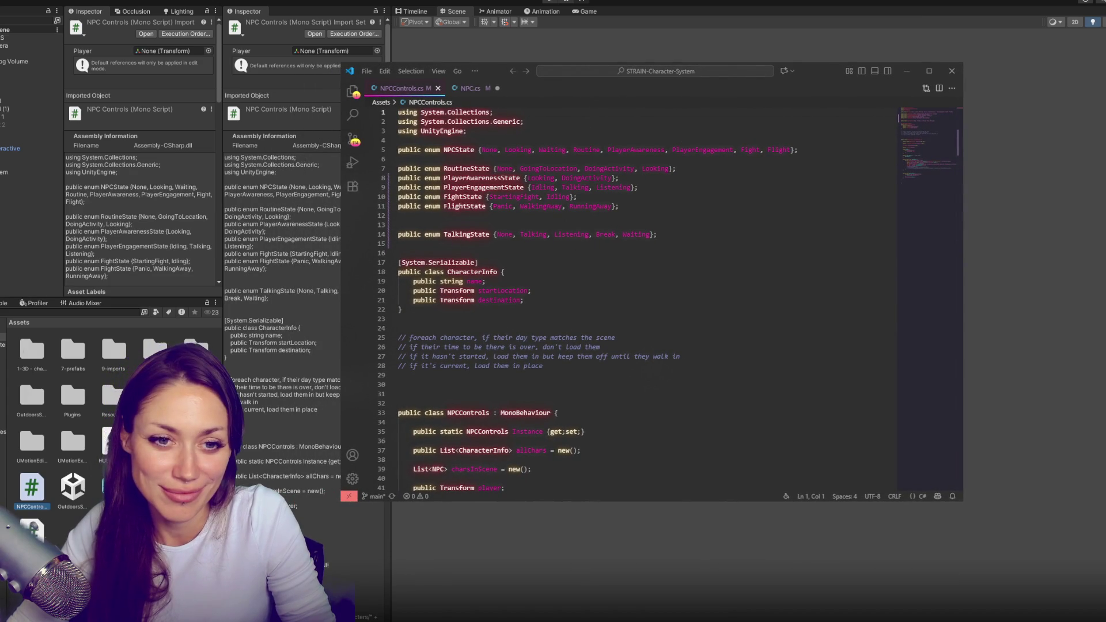
scroll(624, 317, down, 2)
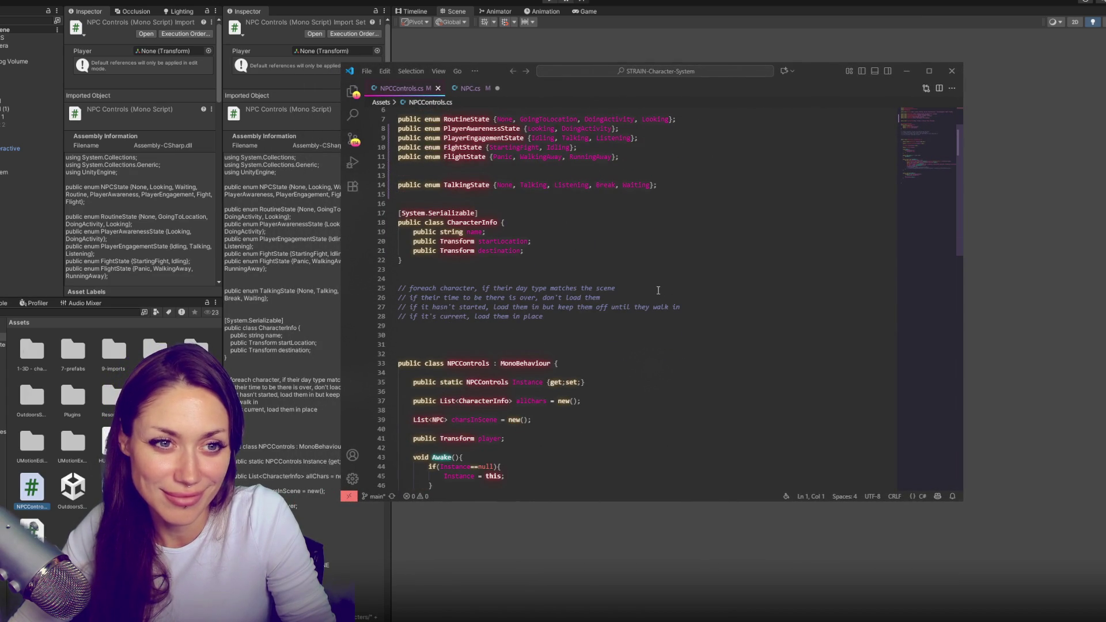
scroll(628, 277, down, 2)
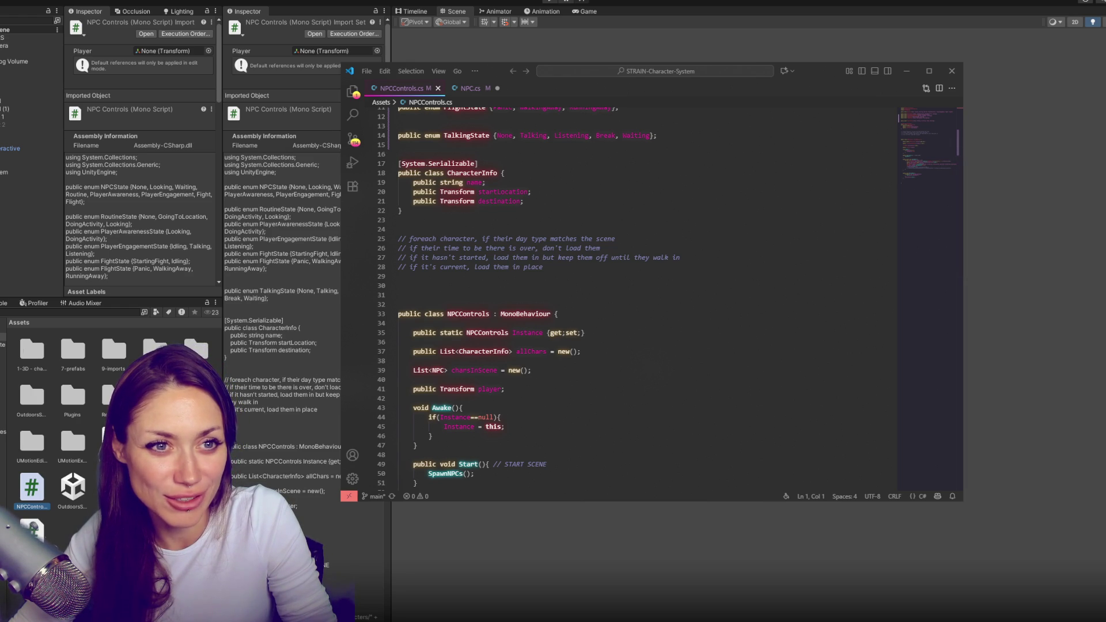
click(659, 296)
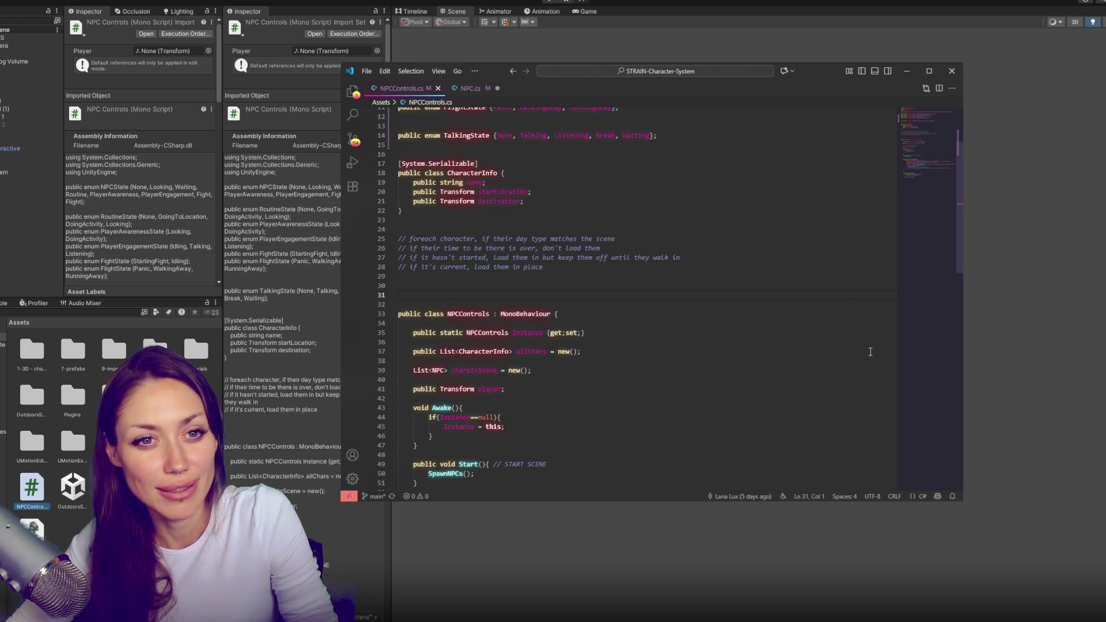
click(870, 352)
scroll(866, 332, up, 3)
scroll(860, 320, down, 15)
scroll(600, 154, up, 6)
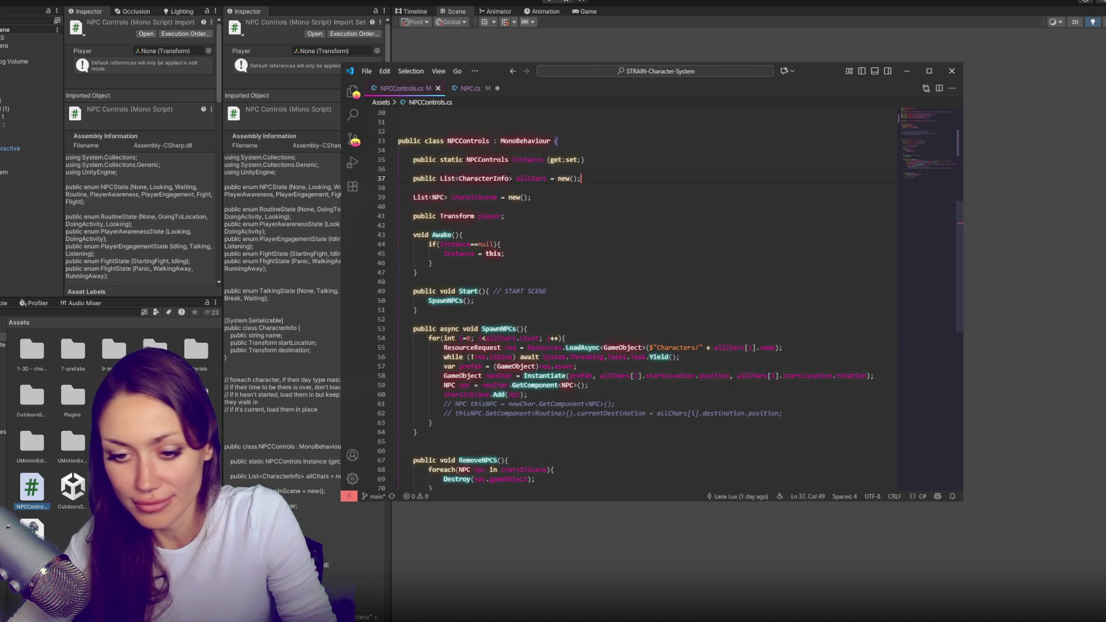
click(650, 367)
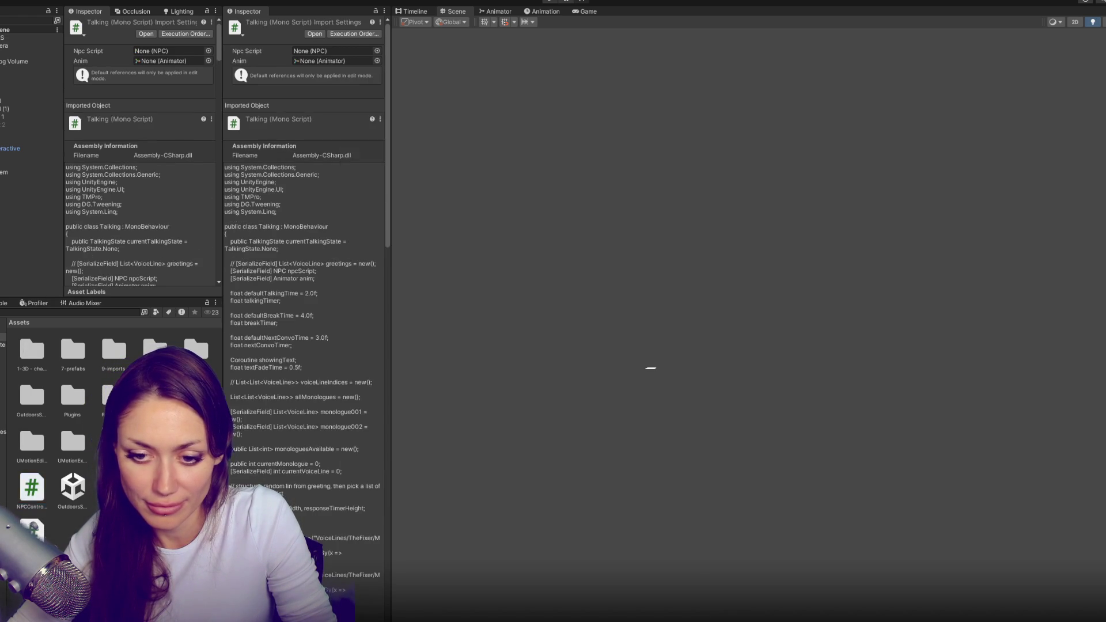
Search Talking.cs for '++' to locate the monologue counter in StartBreak
scroll(686, 294, down, 20)
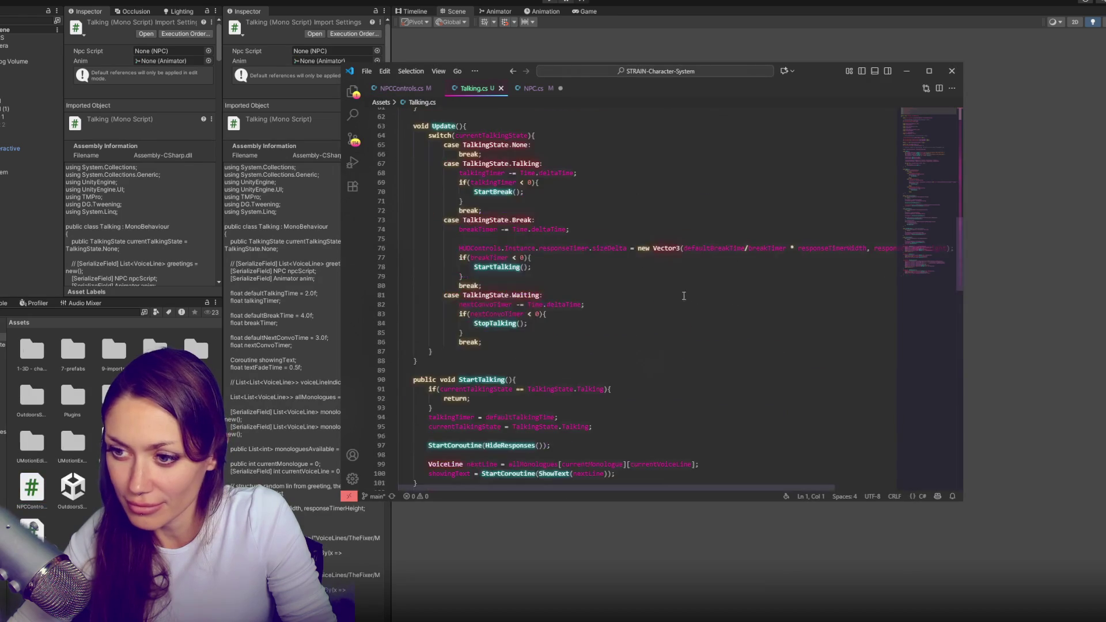
scroll(686, 294, down, 11)
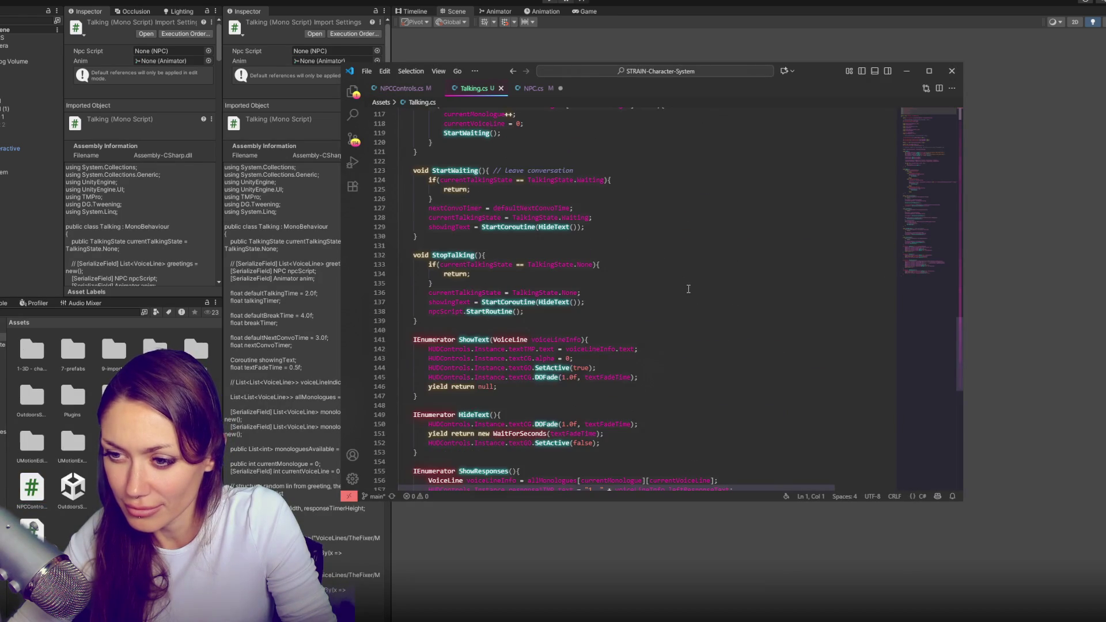
scroll(688, 289, down, 5)
scroll(685, 296, up, 5)
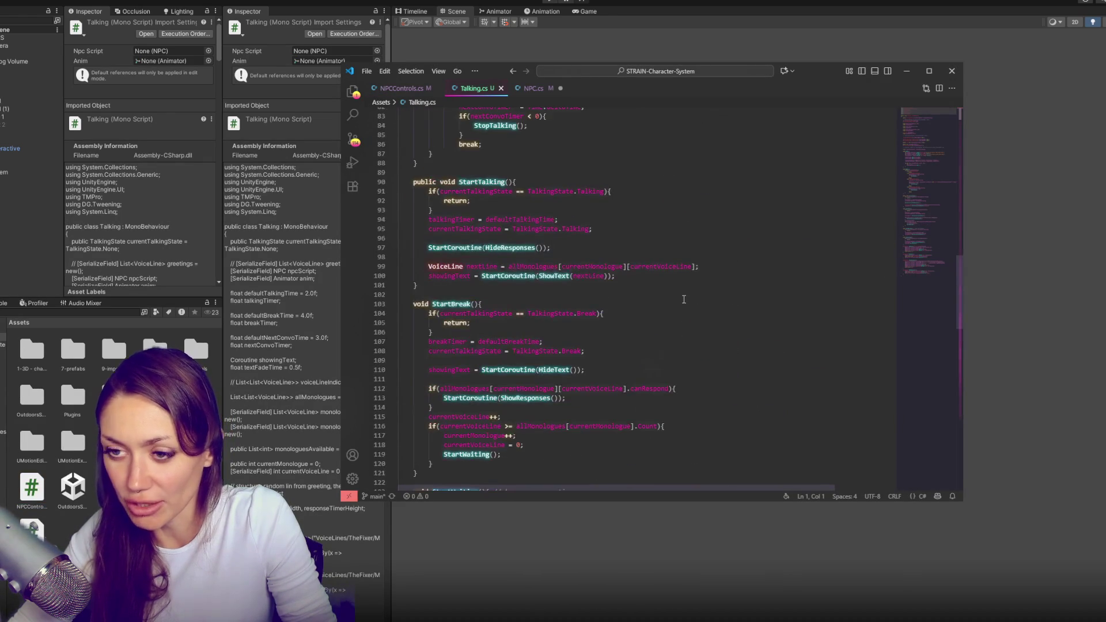
scroll(685, 296, up, 17)
click(693, 291)
key(ctrl+f)
text(++)
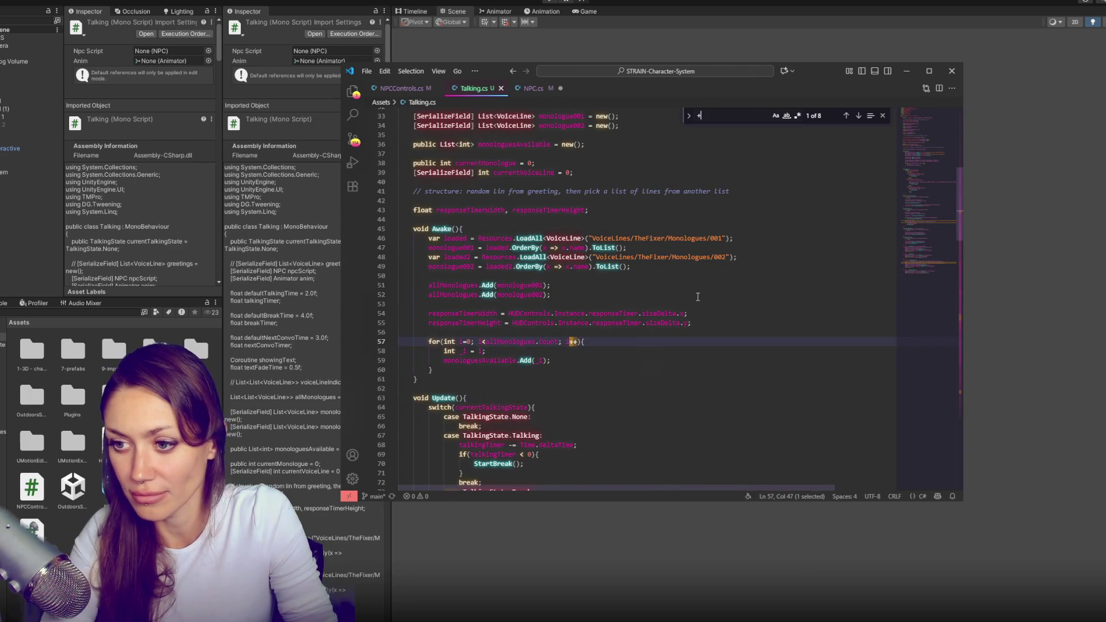
click(859, 116)
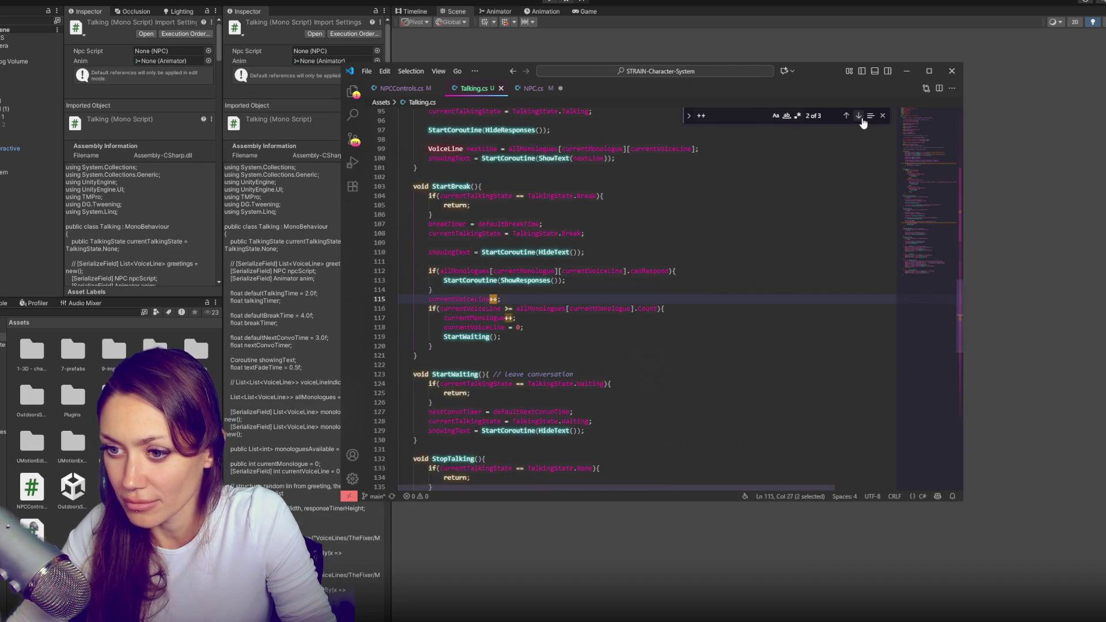
click(595, 318)
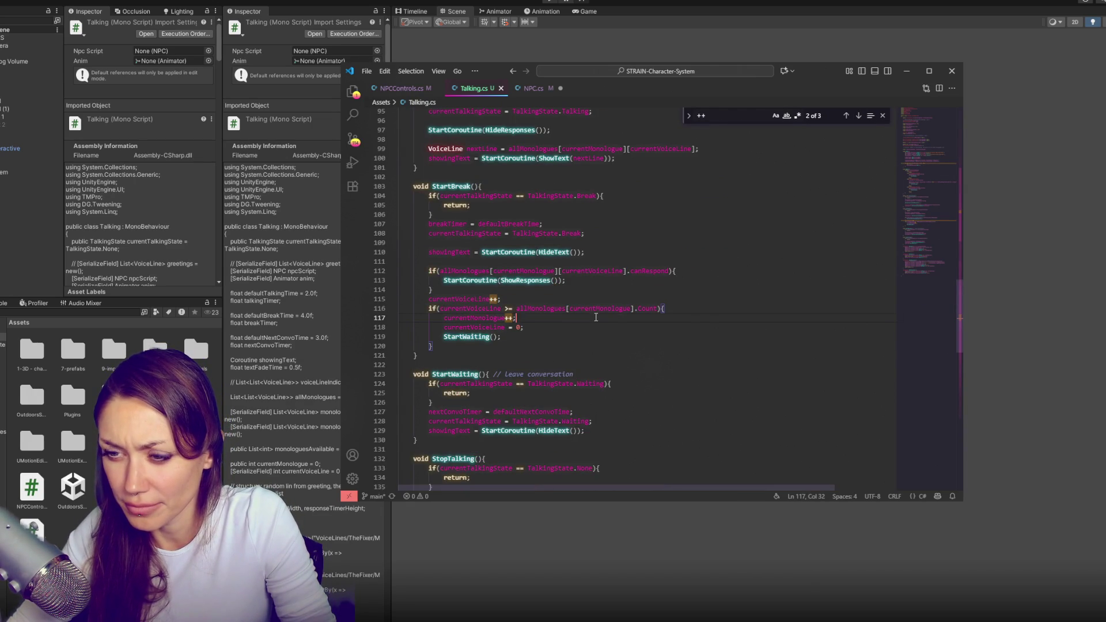
scroll(595, 318, up, 2)
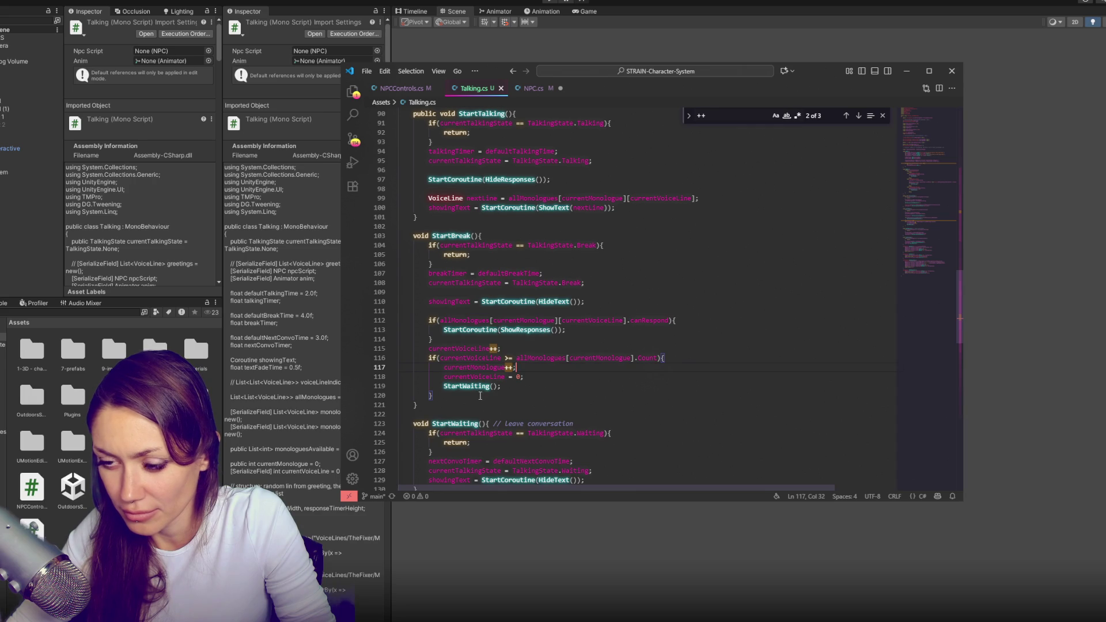
Copy StartBreak's end-of-monologue check into StartTalking, deleting the copied counter resets
drag(479, 395, 537, 350)
key(ctrl+c)
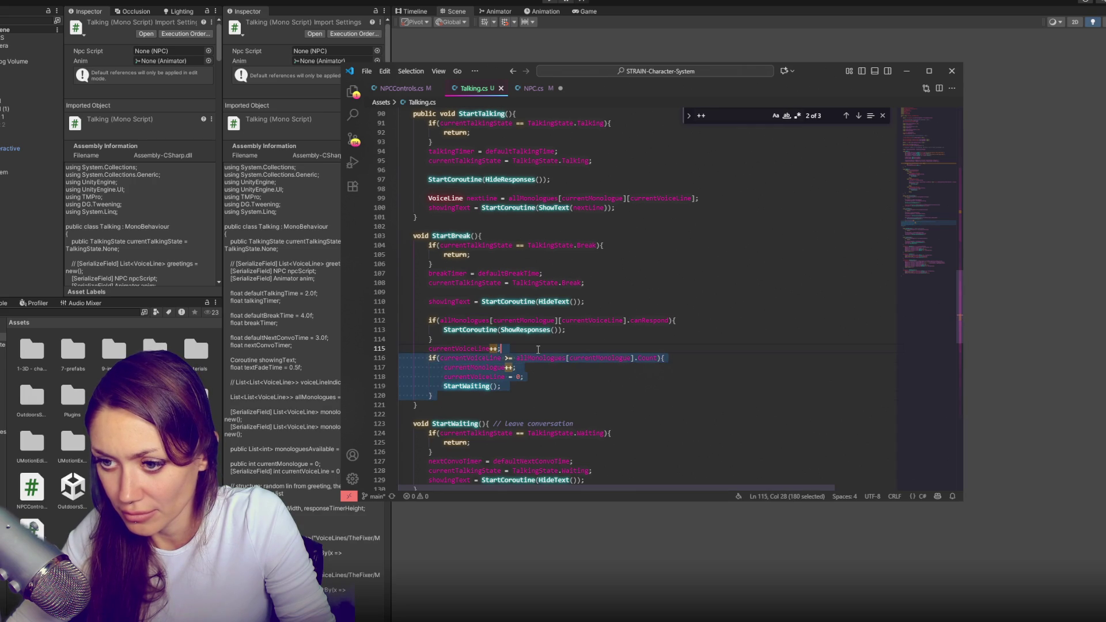
scroll(537, 349, up, 1)
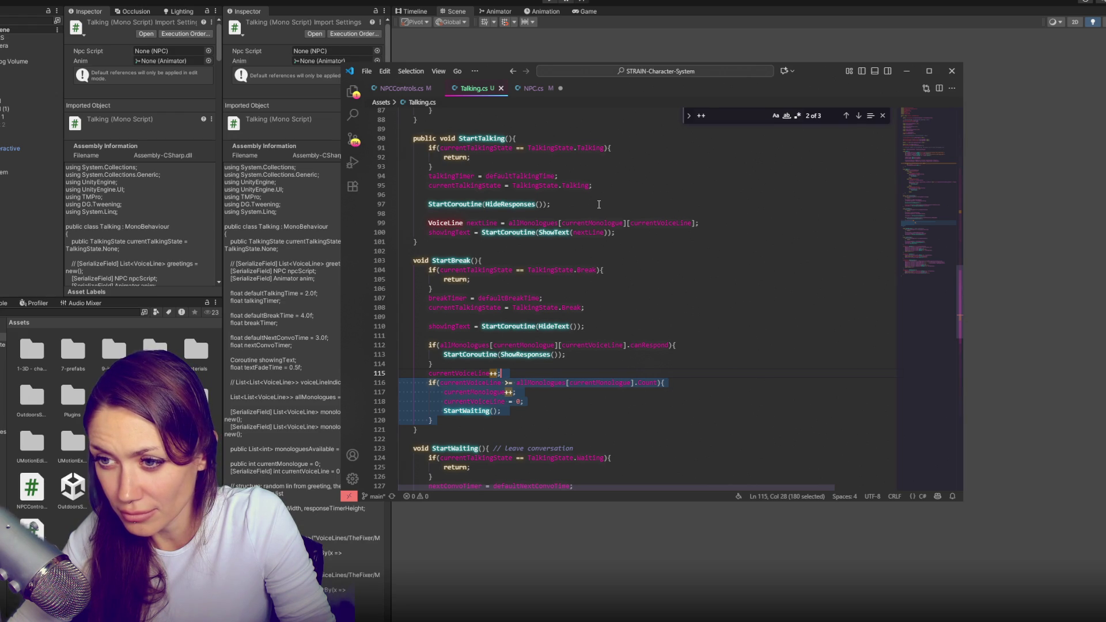
click(598, 204)
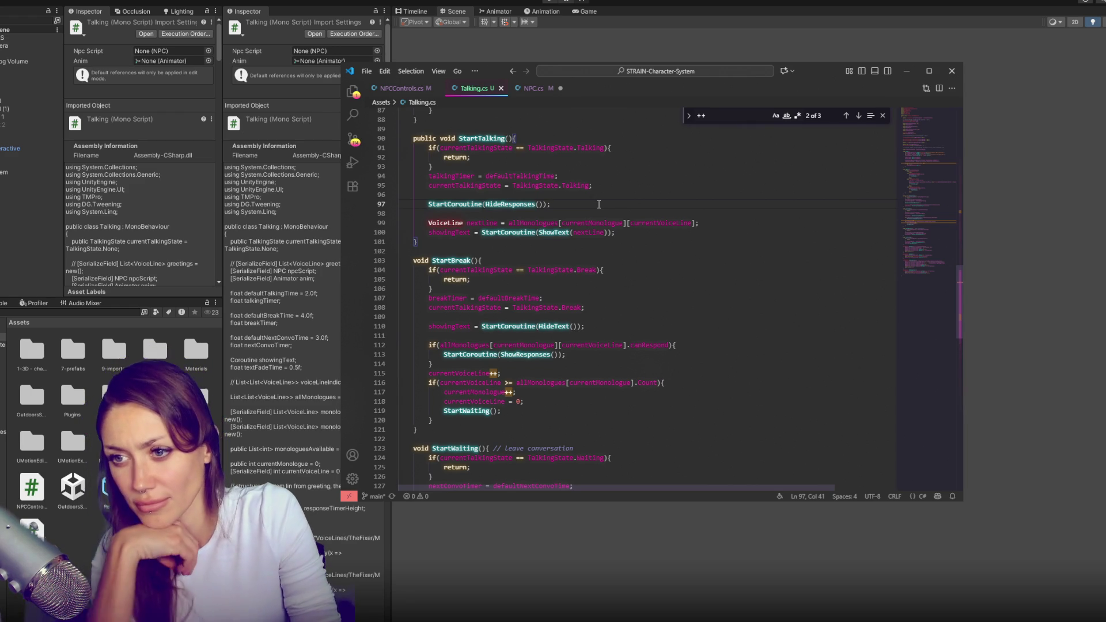
key(ctrl+v)
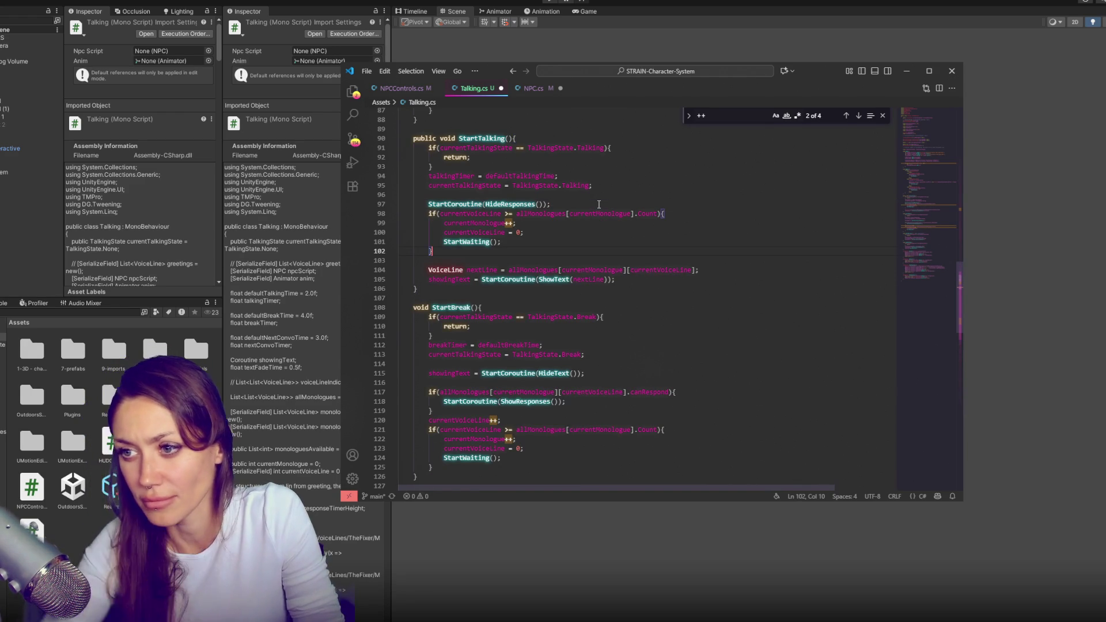
drag(659, 232, 696, 215)
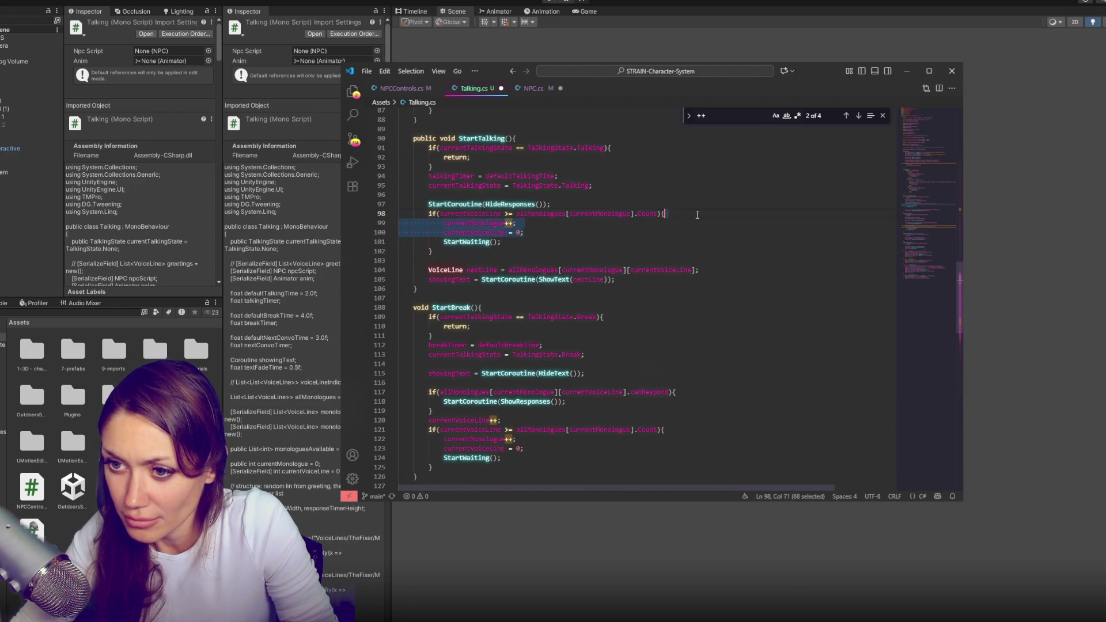
key(BackSpace)
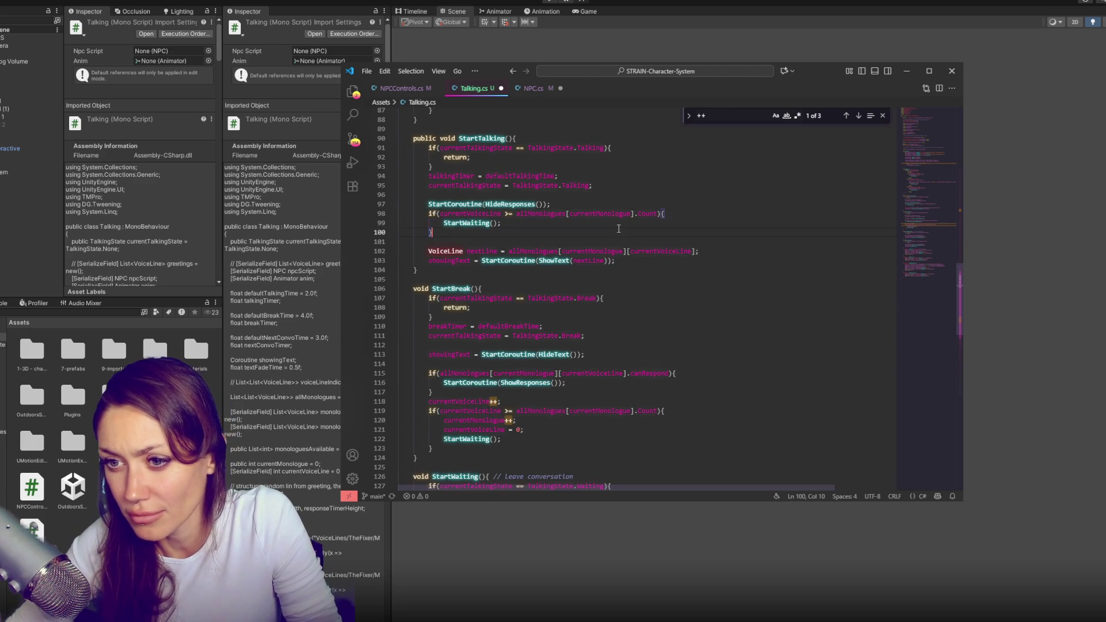
Wrap StartTalking's next-line display code in an else block after the monologue check
click(618, 232)
text(el)
text(se )
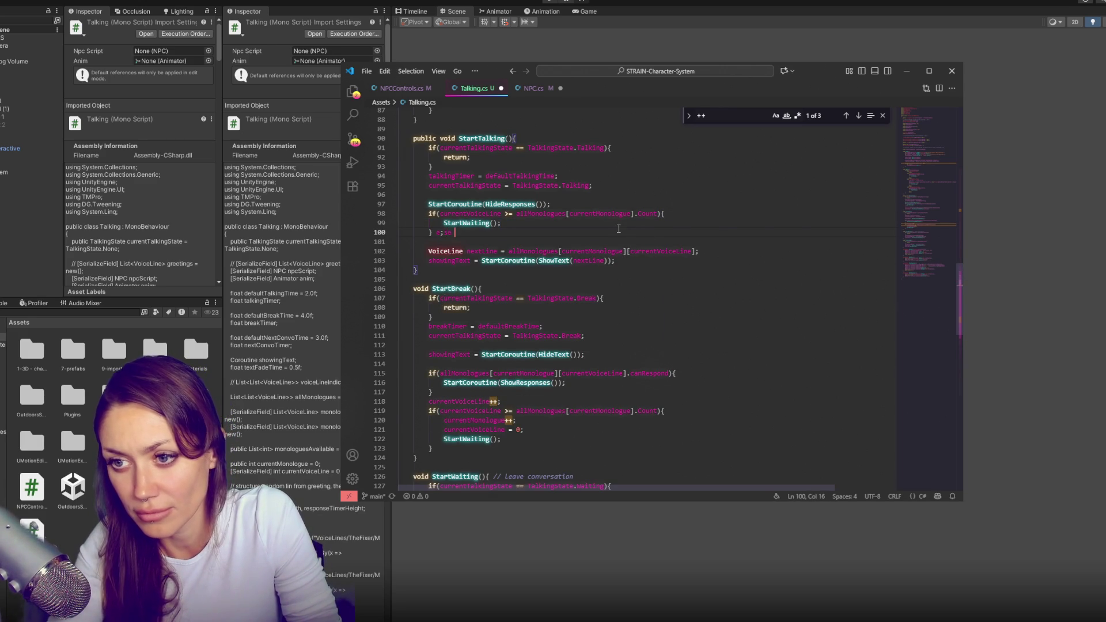
text(e {)
key(Return)
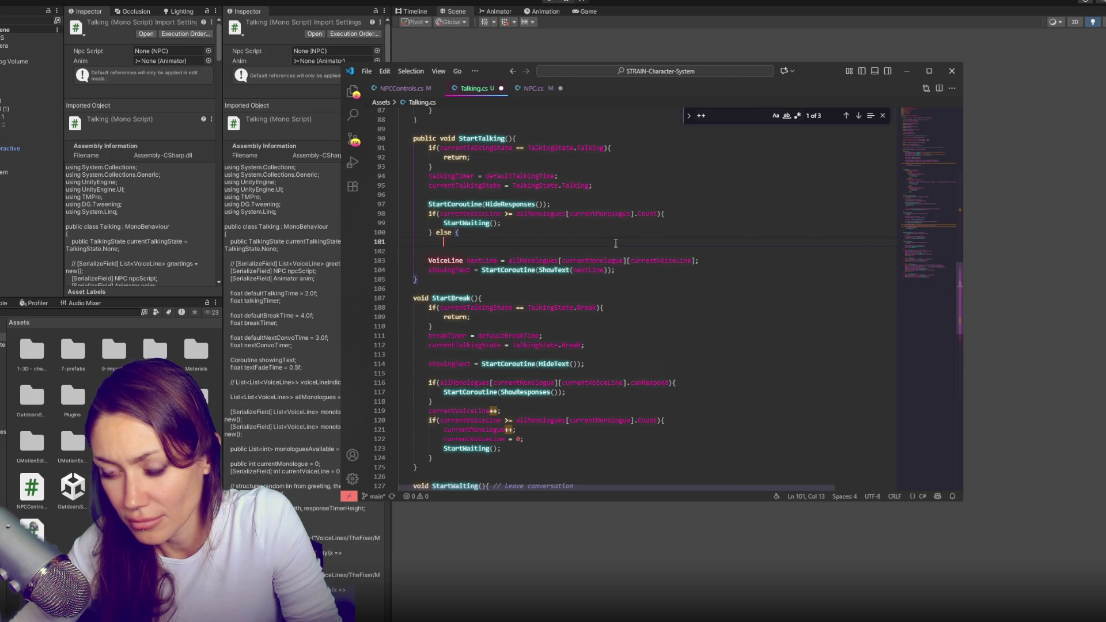
key(Return)
drag(637, 280, 638, 270)
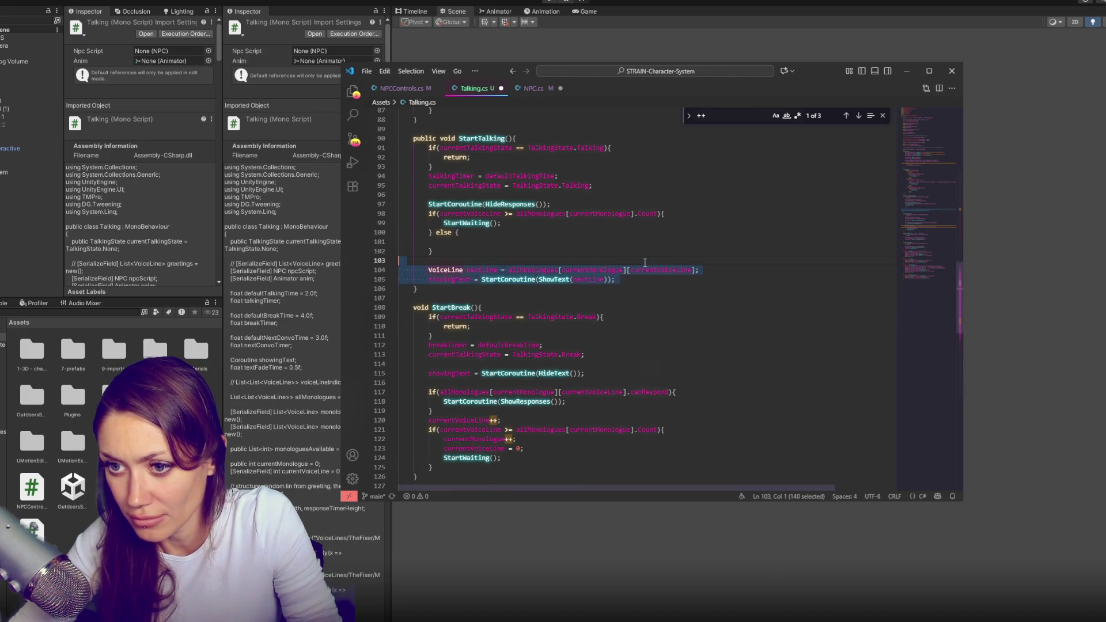
key(alt+Up)
key(alt+Up)
drag(429, 251, 615, 261)
key(Tab)
Remove the StartWaiting() call from StartBreak and save the script
click(429, 242)
key(BackSpace)
scroll(532, 346, down, 4)
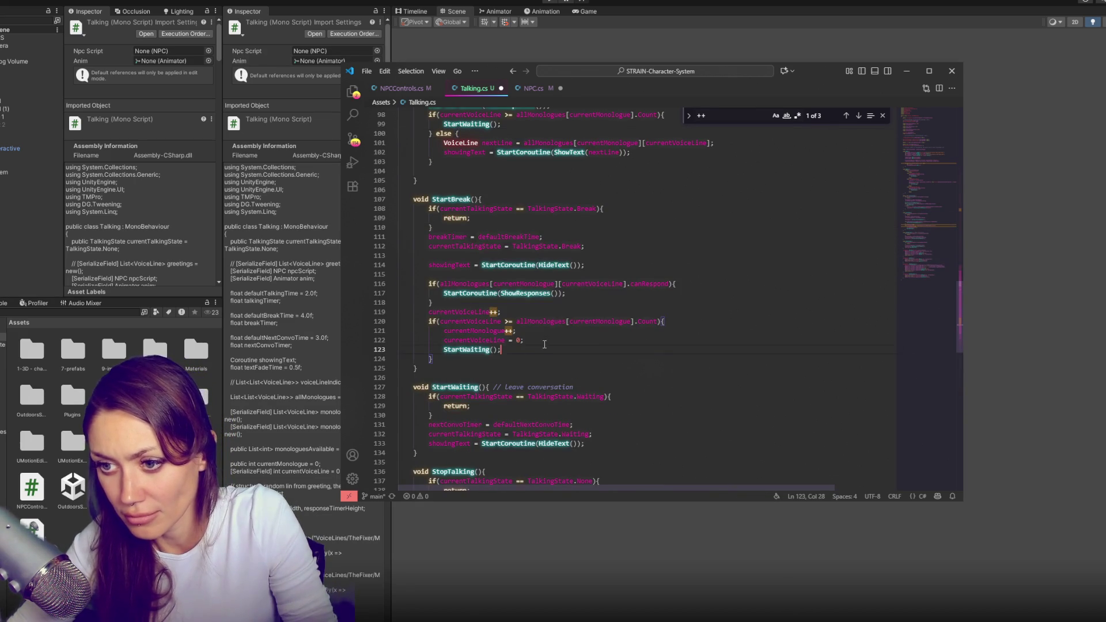
key(ctrl+shift+k)
click(577, 332)
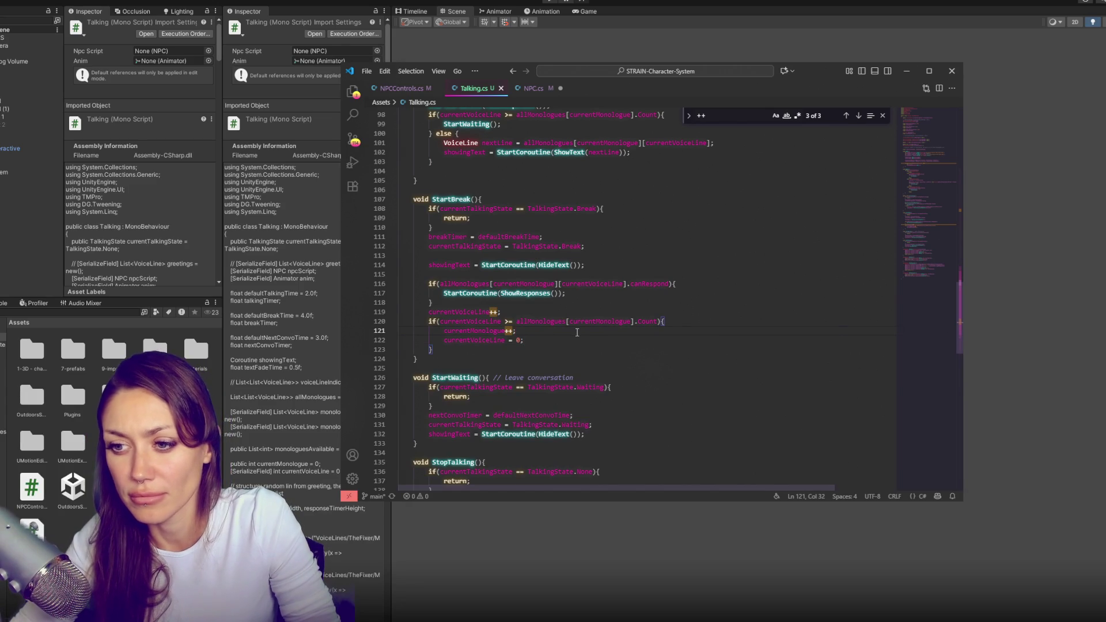
key(alt+Tab)
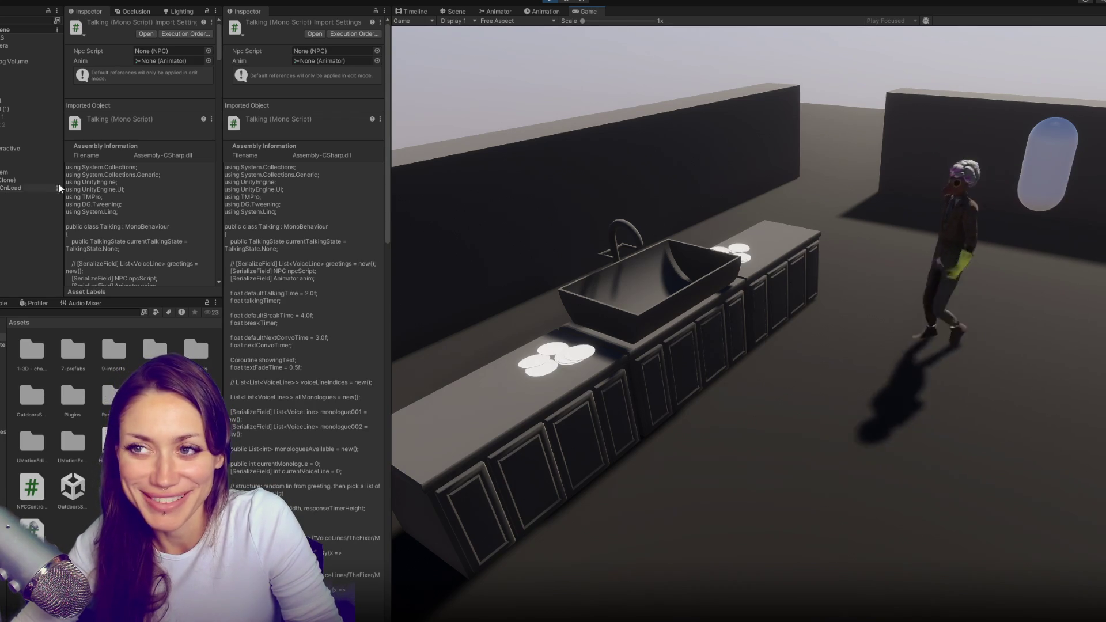
Select the Player object in the Hierarchy while the game runs
click(34, 156)
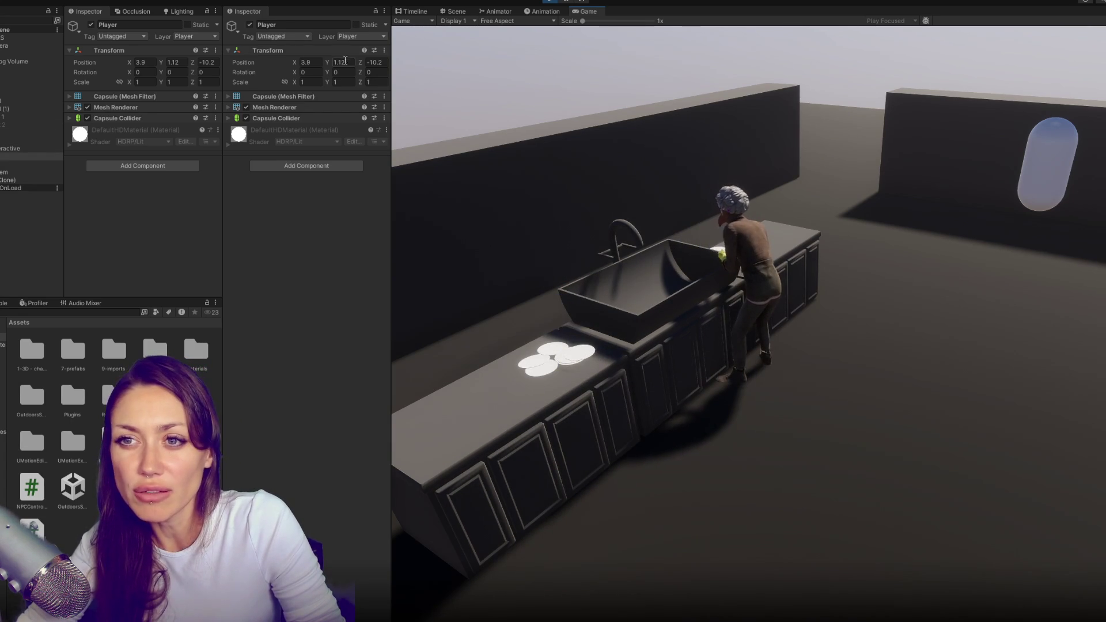
Move the player beside the NPC by shifting Position X and setting Z to -11, then stop play mode
drag(294, 63, 306, 65)
click(372, 63)
text(-1)
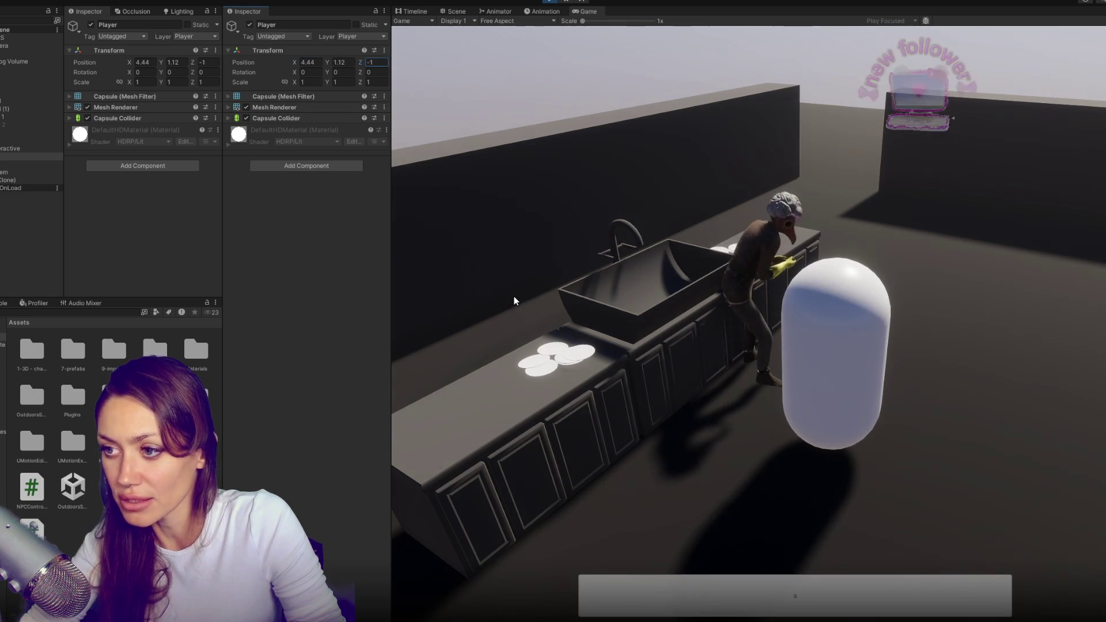
text(1)
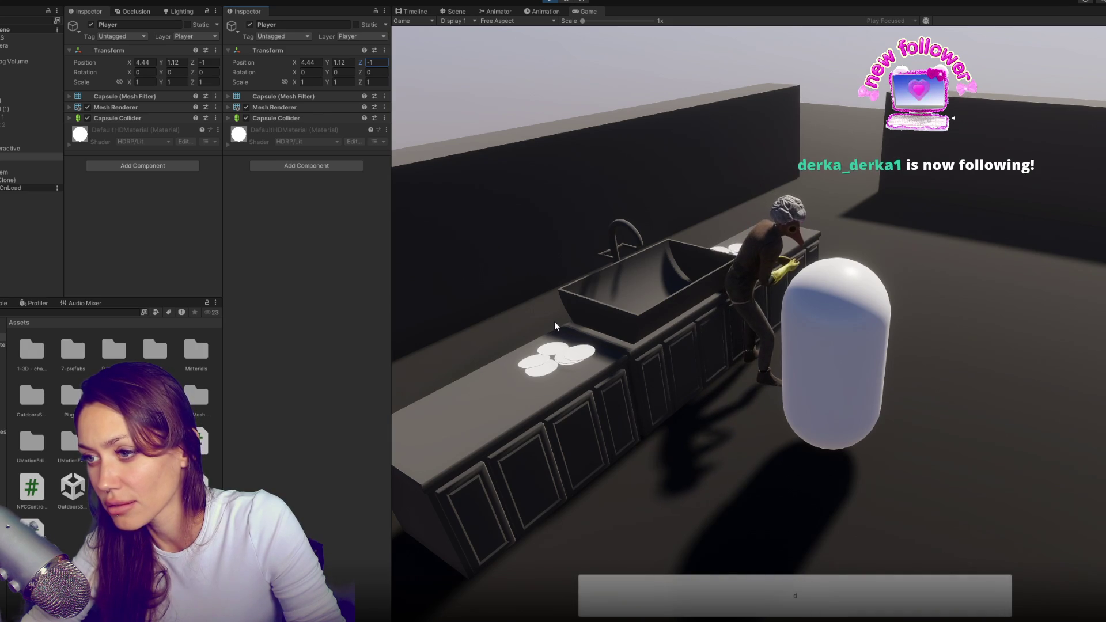
click(557, 2)
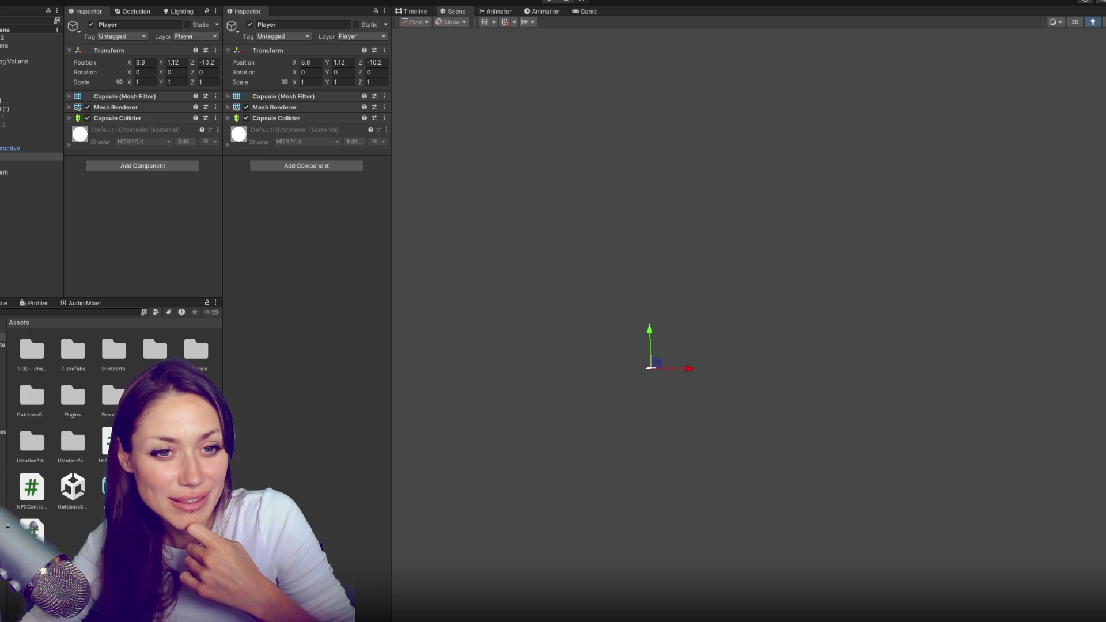
Deselect the Player by clicking empty space in the Scene view
click(567, 265)
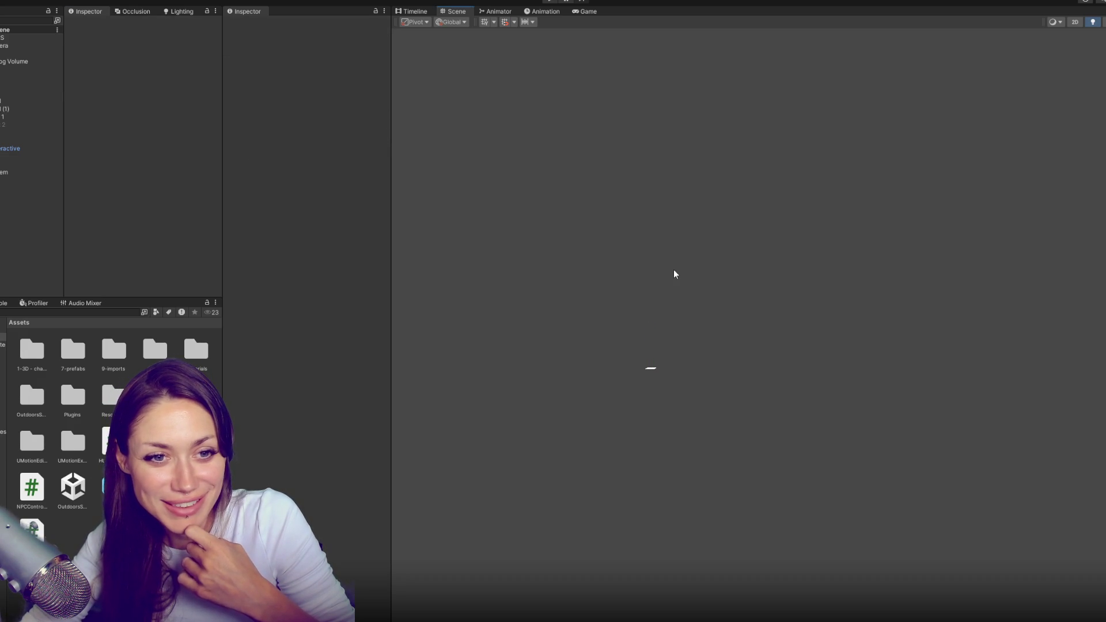